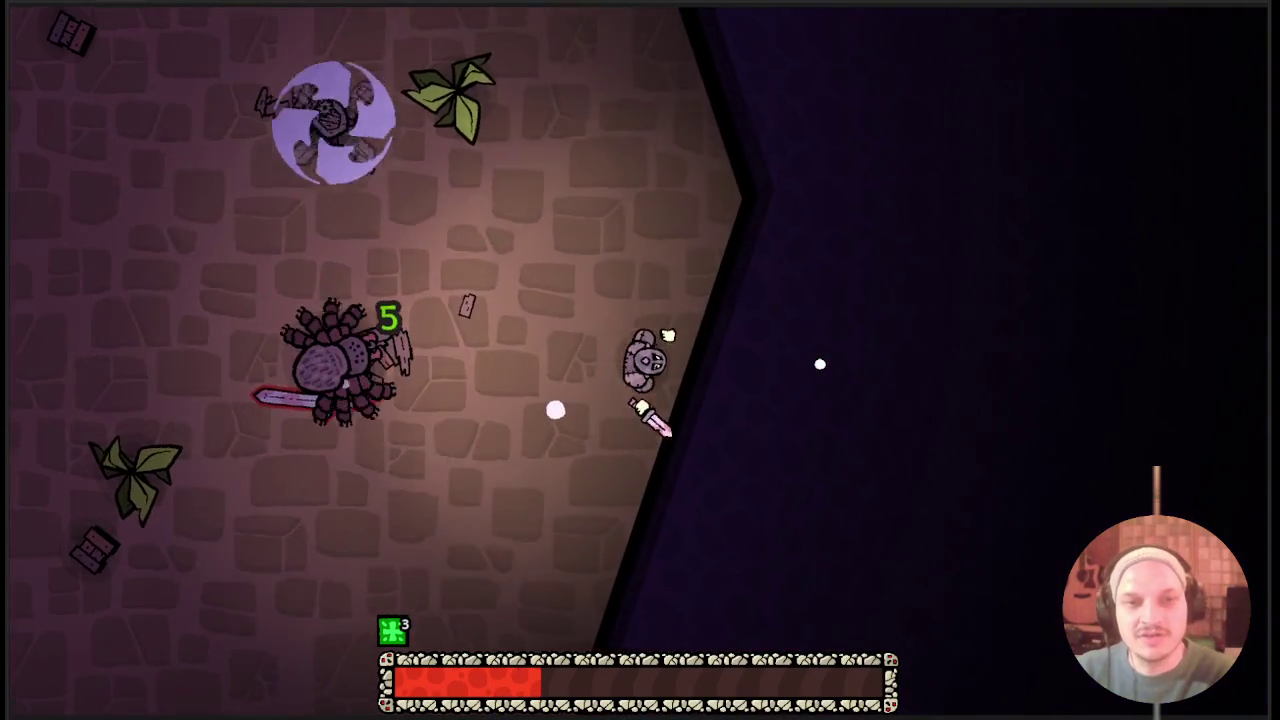
Move toward the spider and attack nearby enemies, including the one near the web.
{"action": "key", "text": "s"}
{"action": "key", "text": "a"}
{"action": "left_click", "coordinate": [472, 237]}
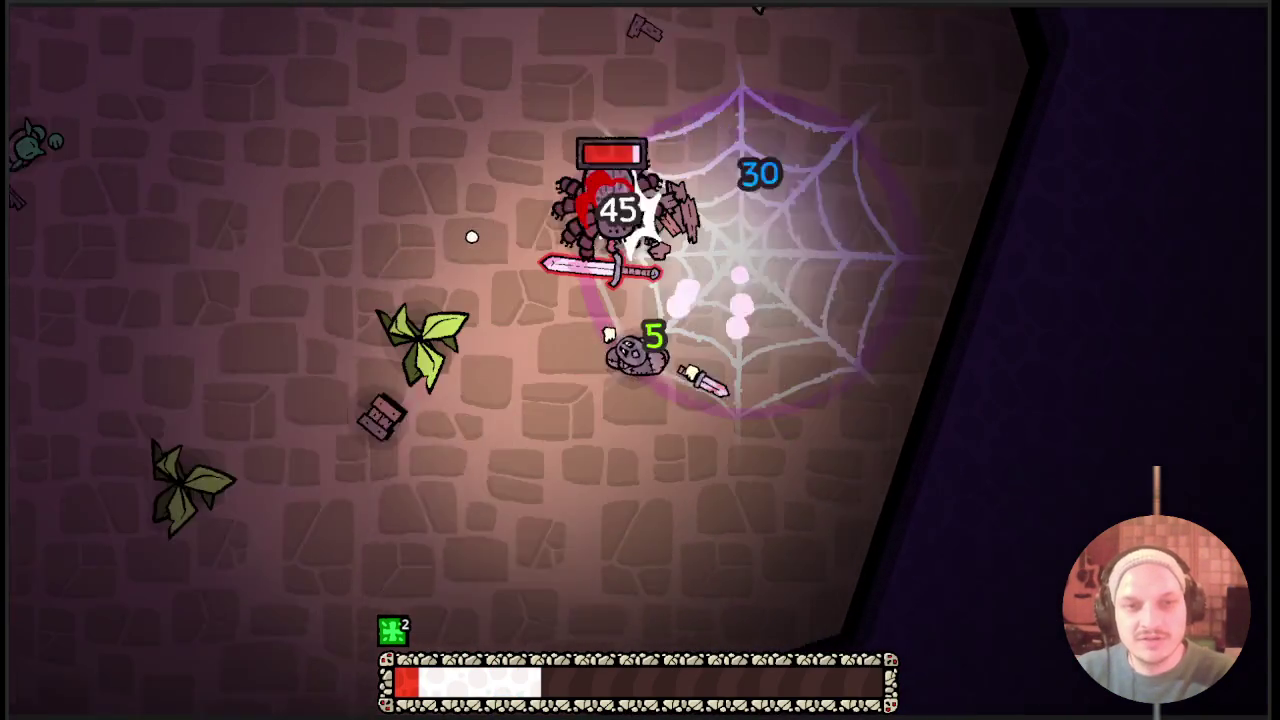
{"action": "key", "text": "s"}
{"action": "key", "text": "a"}
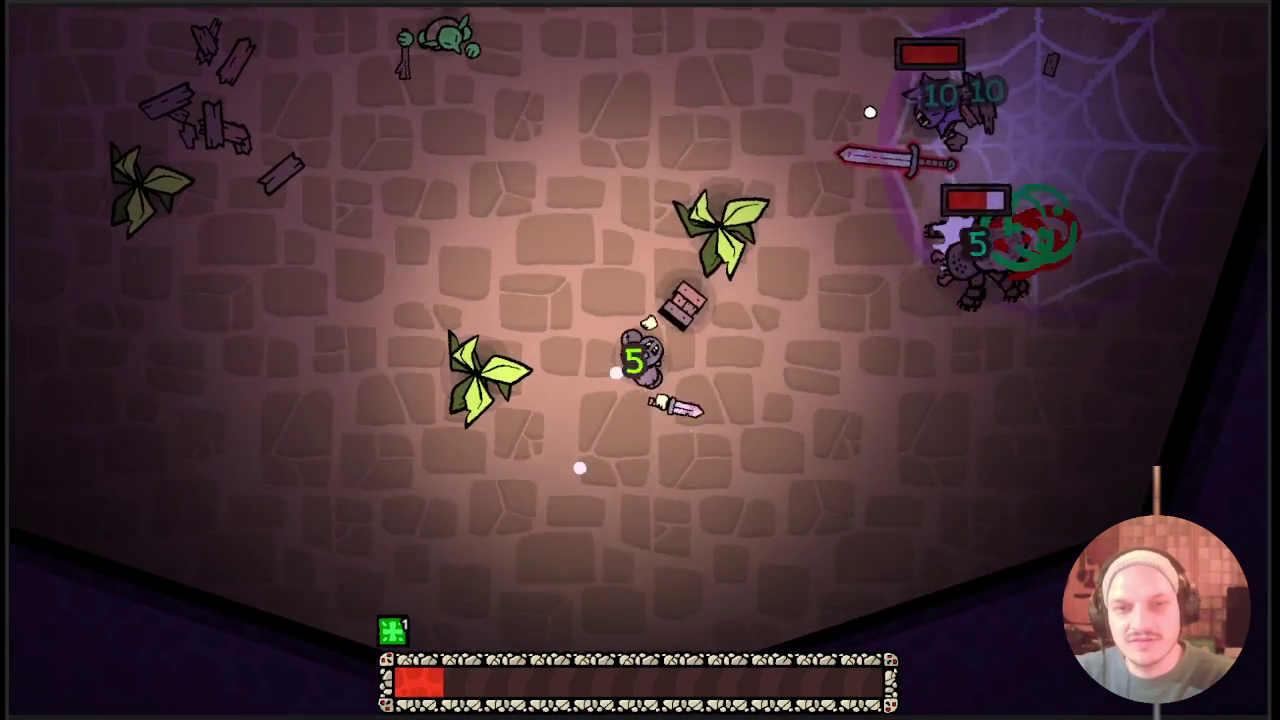
{"action": "key", "text": "a"}
{"action": "left_click", "coordinate": [870, 112]}
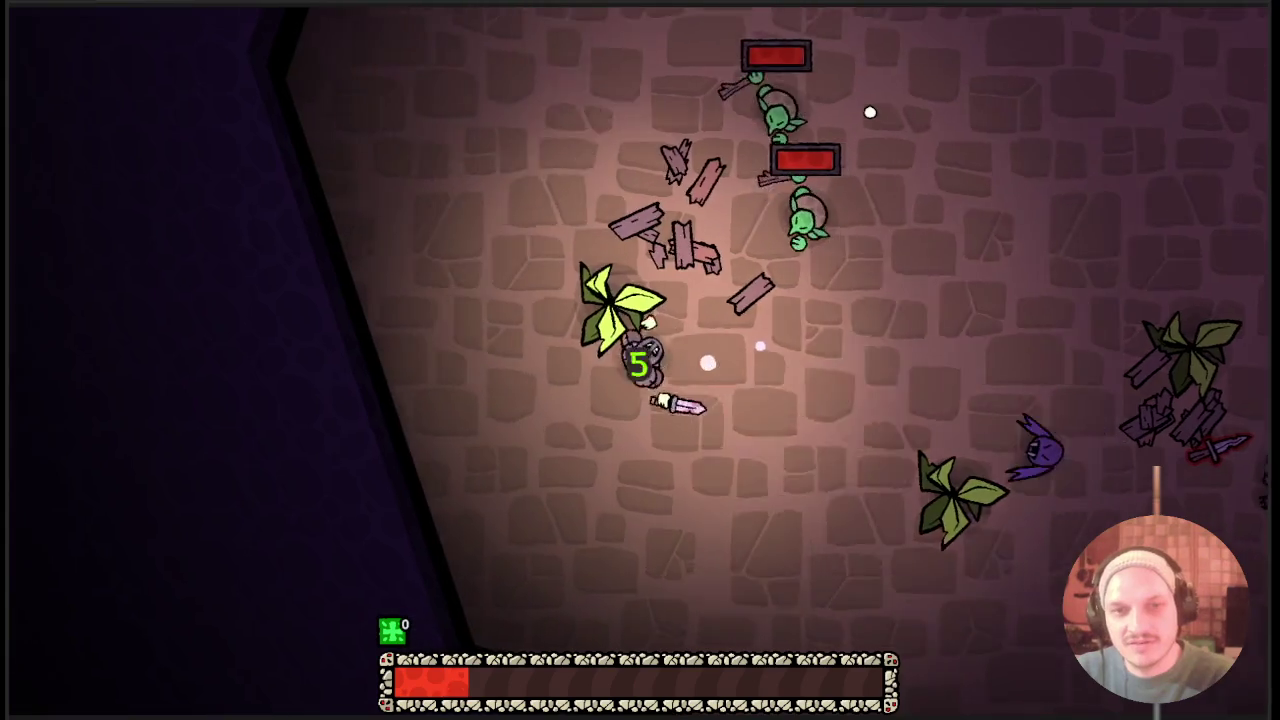
{"action": "key", "text": "w"}
{"action": "key", "text": "a"}
{"action": "left_click", "coordinate": [891, 280]}
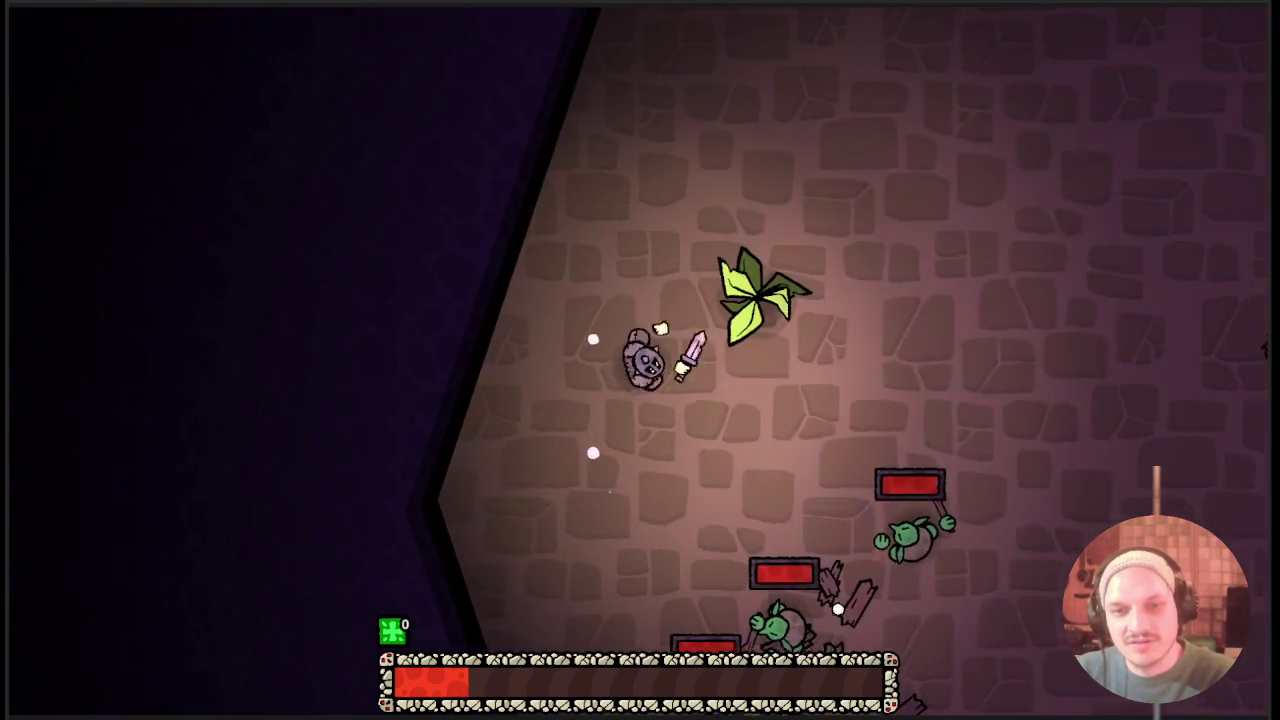
Cross the room, head for the left wall and attack the green goblin.
{"action": "key", "text": "d"}
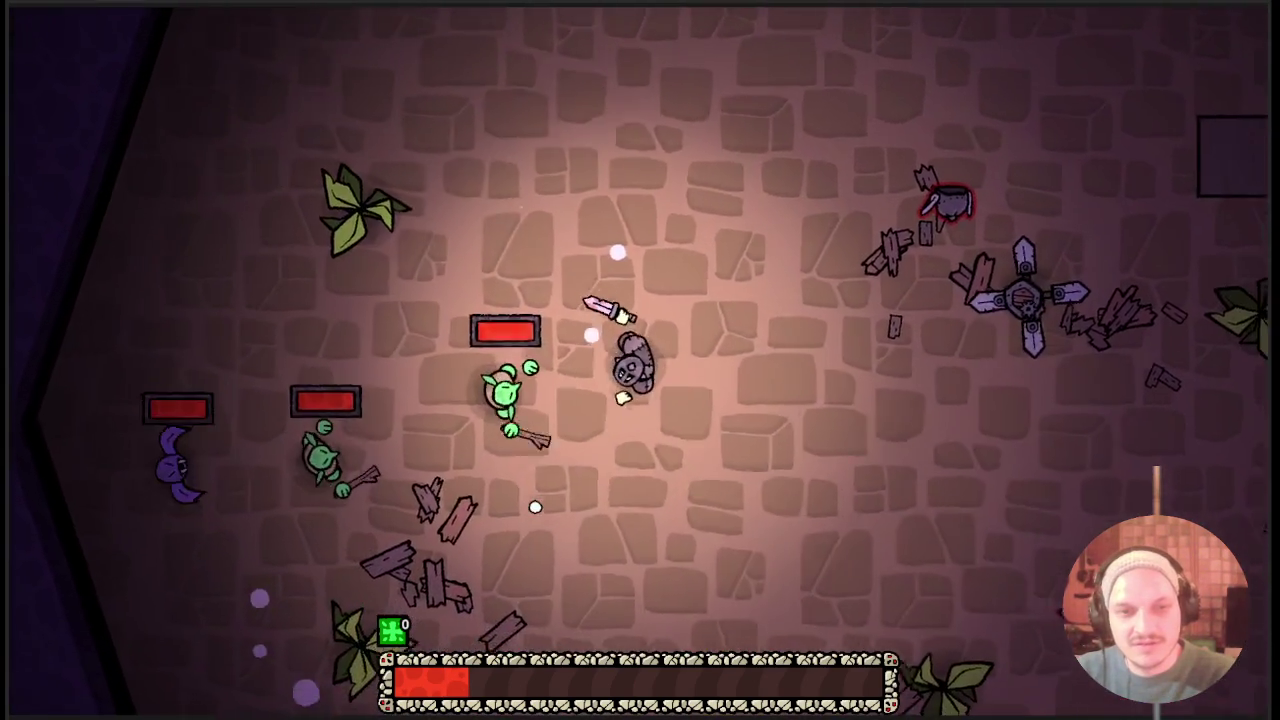
{"action": "key", "text": "s"}
{"action": "key", "text": "w"}
{"action": "key", "text": "a"}
{"action": "key", "text": "a"}
{"action": "left_click", "coordinate": [543, 213]}
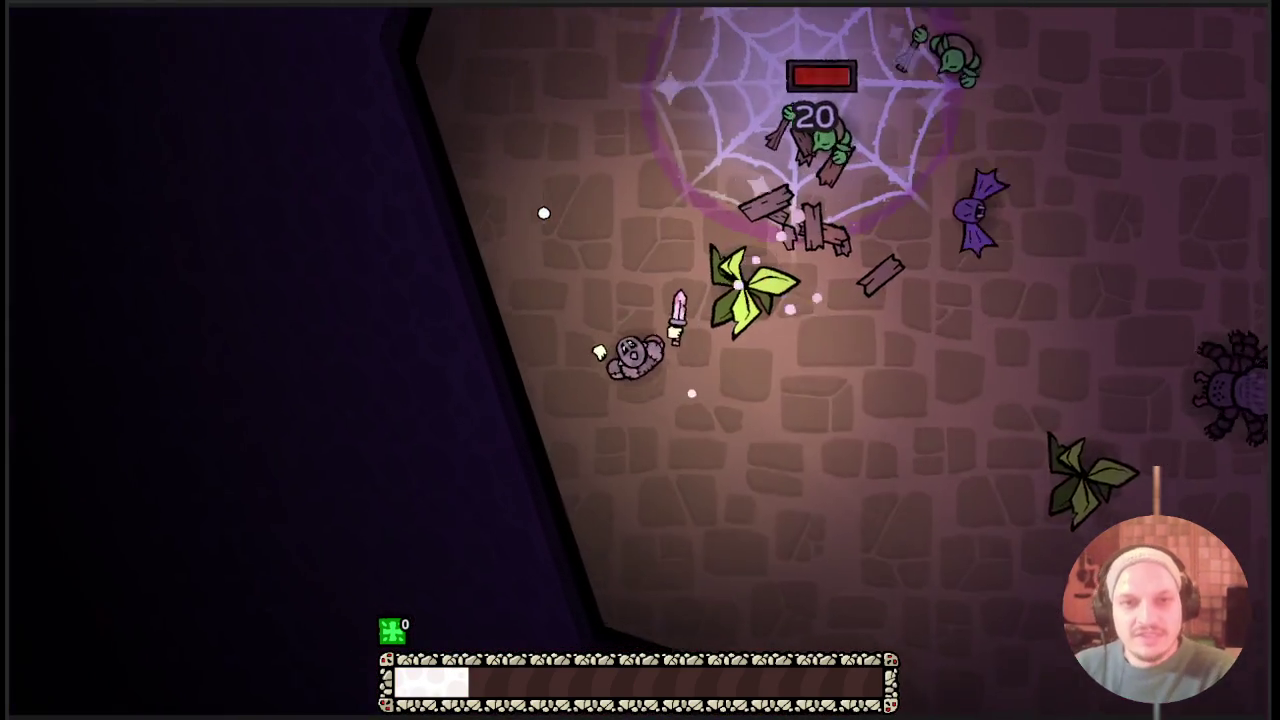
{"action": "key", "text": "w"}
{"action": "key", "text": "a"}
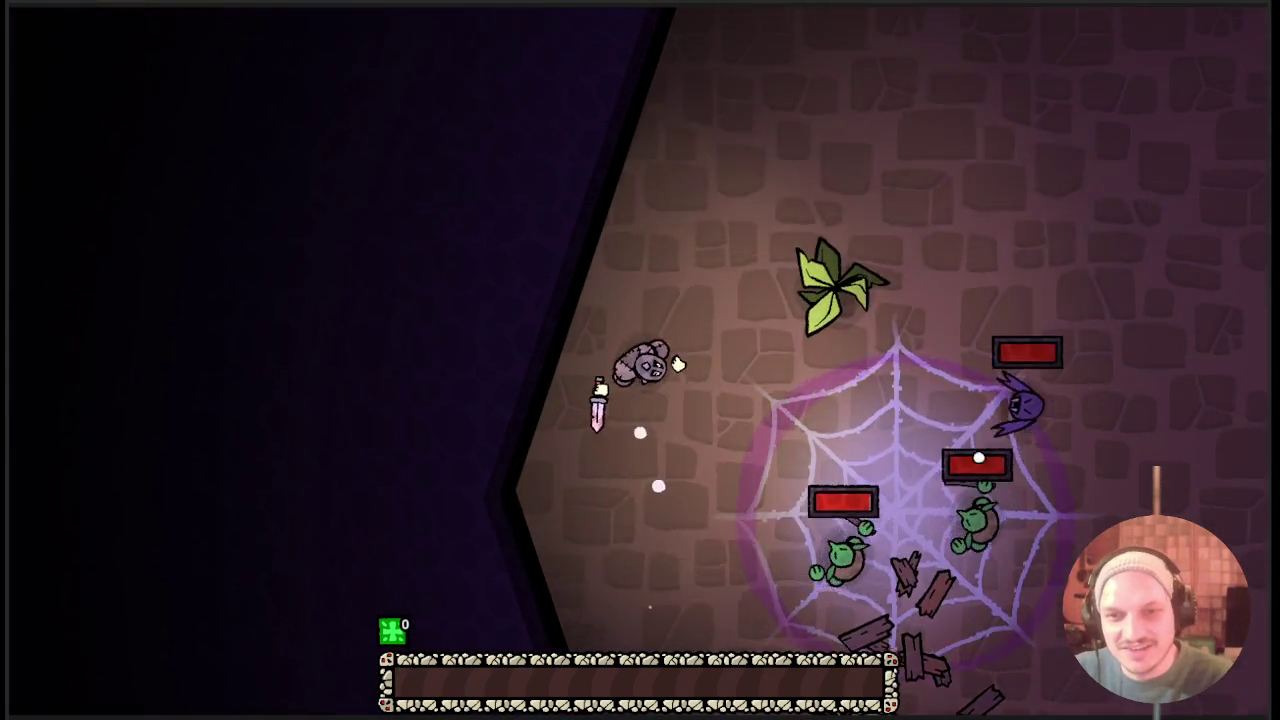
Roam the room up-right, down-right, to the bottom wall, then back left.
{"action": "key", "text": "w"}
{"action": "key", "text": "d"}
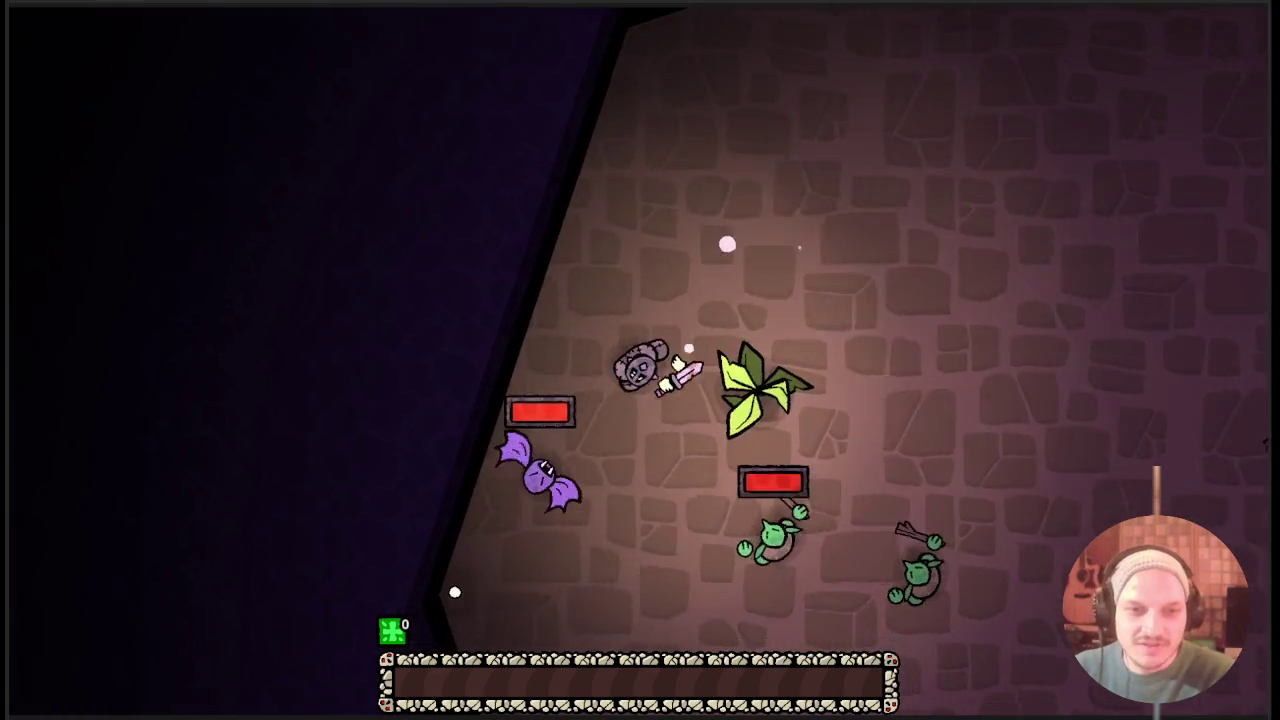
{"action": "key", "text": "s"}
{"action": "key", "text": "d"}
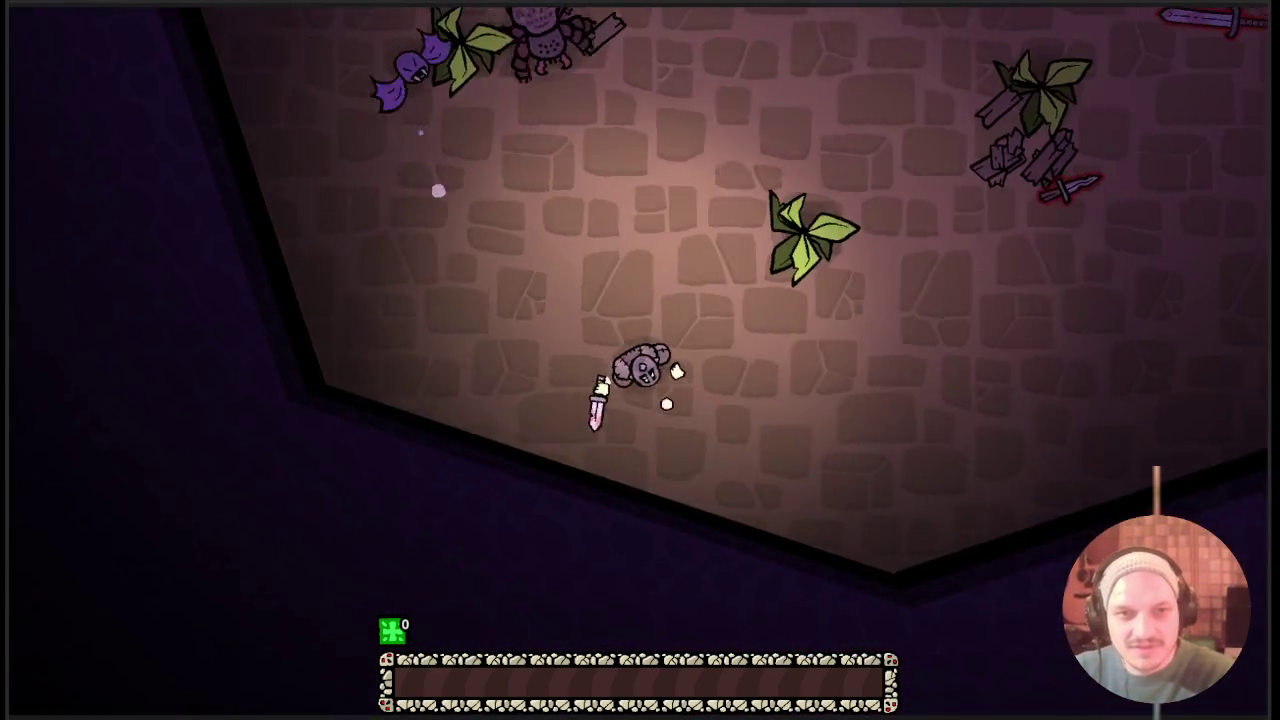
{"action": "key", "text": "w"}
{"action": "key", "text": "d"}
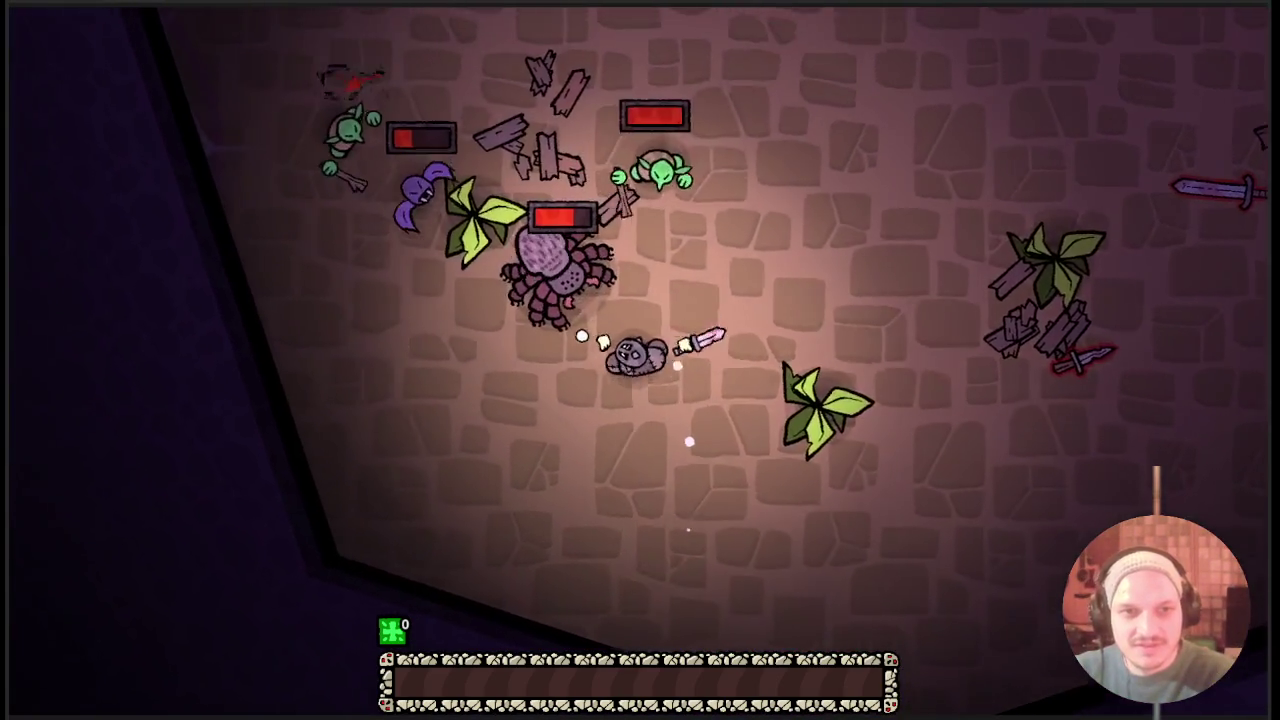
{"action": "key", "text": "s"}
{"action": "key", "text": "w"}
{"action": "key", "text": "a"}
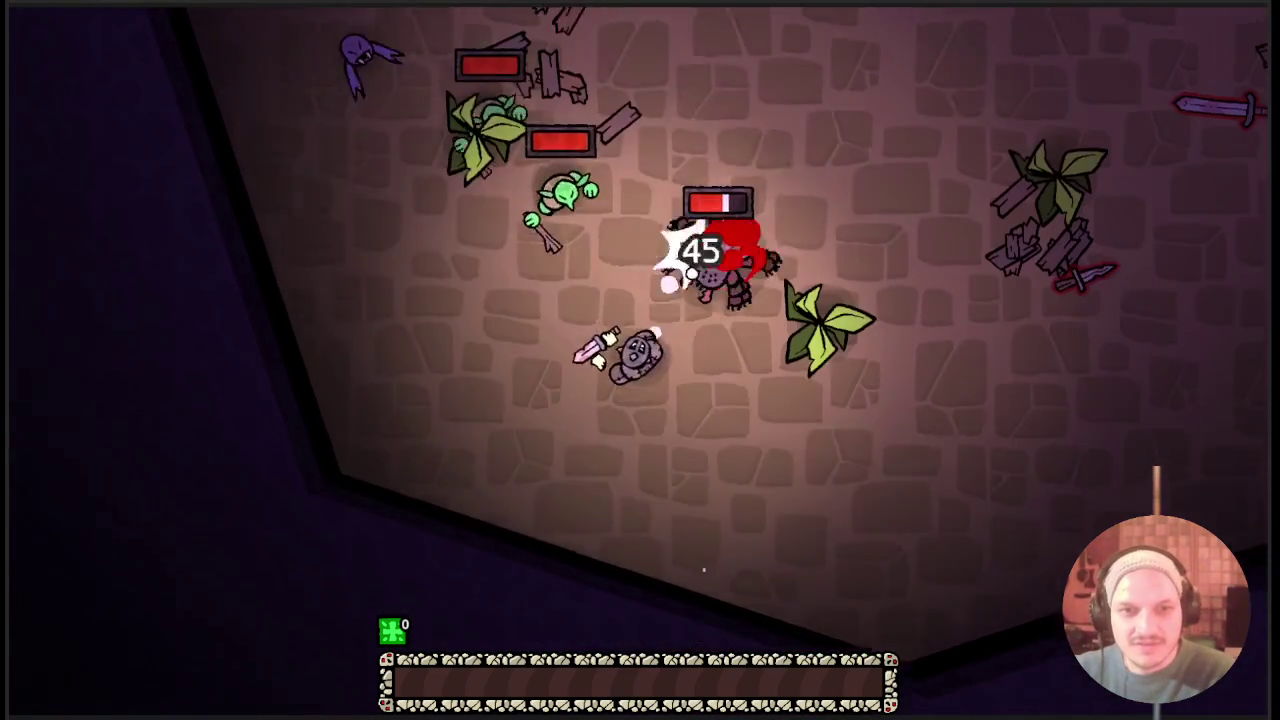
{"action": "key", "text": "d"}
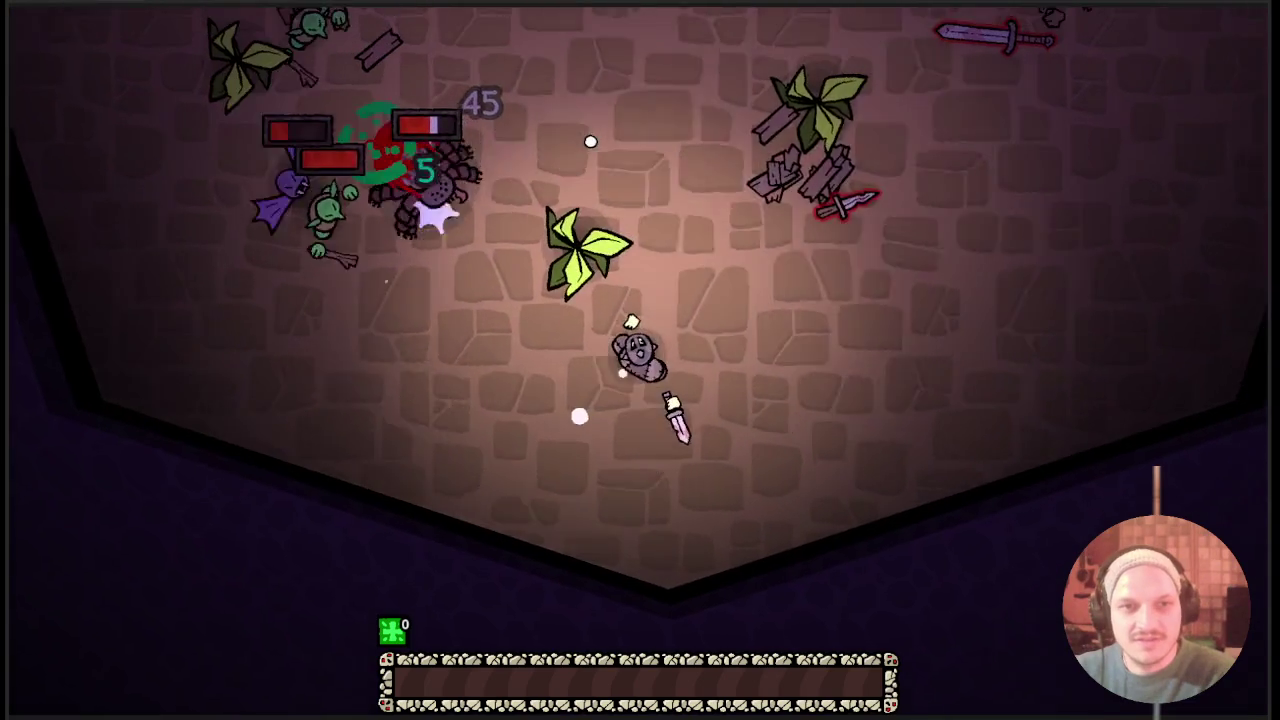
{"action": "key", "text": "w"}
{"action": "key", "text": "d"}
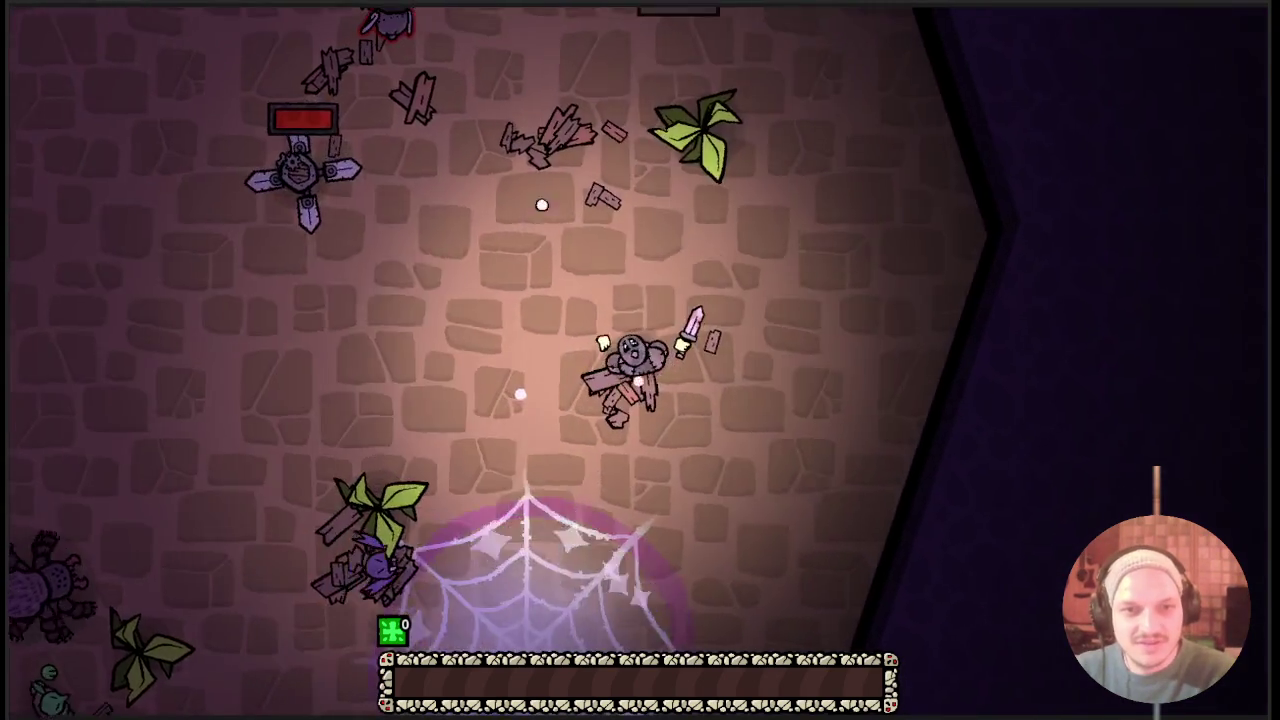
{"action": "key", "text": "w"}
{"action": "key", "text": "a"}
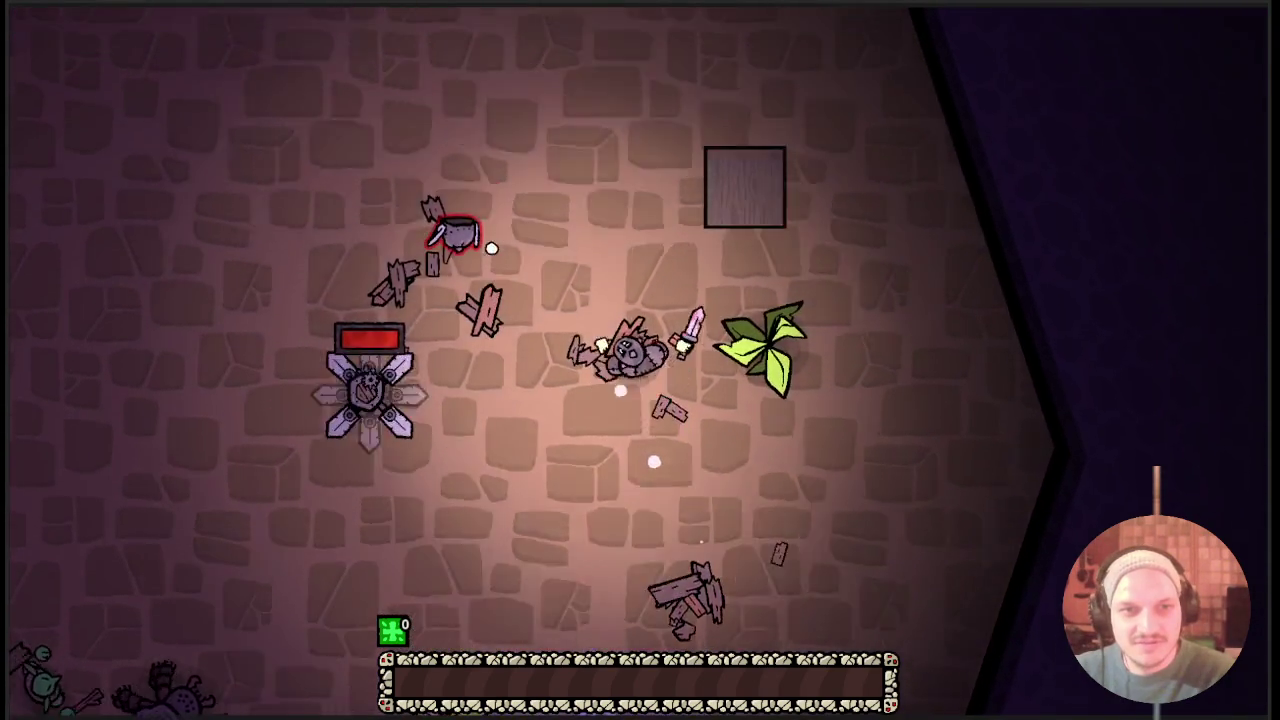
{"action": "key", "text": "a"}
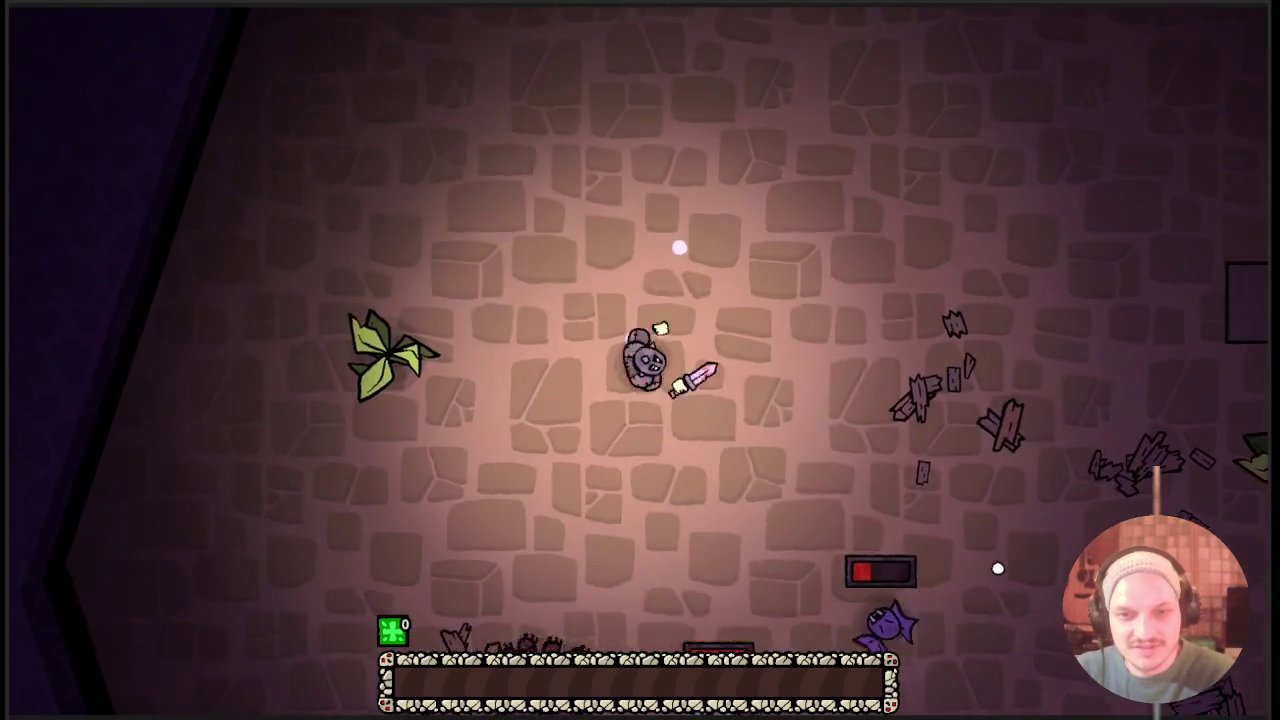
Keep circling the room, moving down-right, then up-left and down-left.
{"action": "key", "text": "w"}
{"action": "key", "text": "a"}
{"action": "key", "text": "s"}
{"action": "key", "text": "d"}
{"action": "key", "text": "w"}
{"action": "key", "text": "d"}
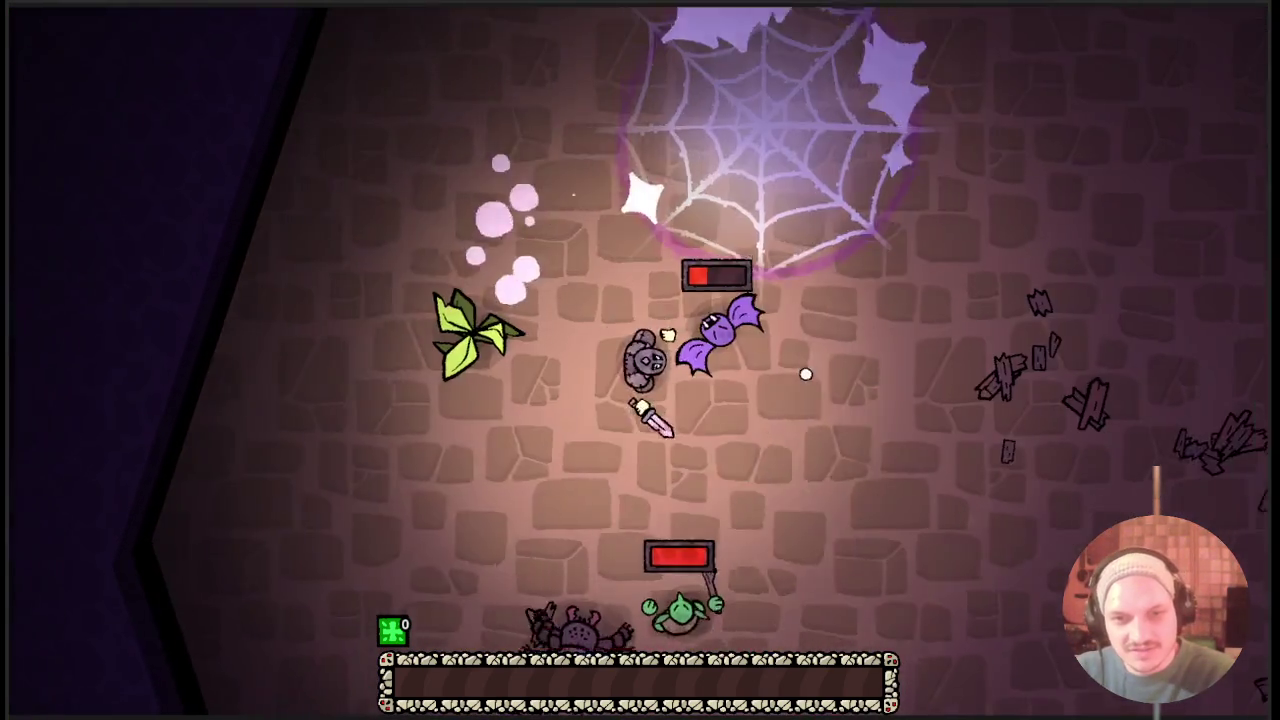
{"action": "key", "text": "s"}
{"action": "key", "text": "d"}
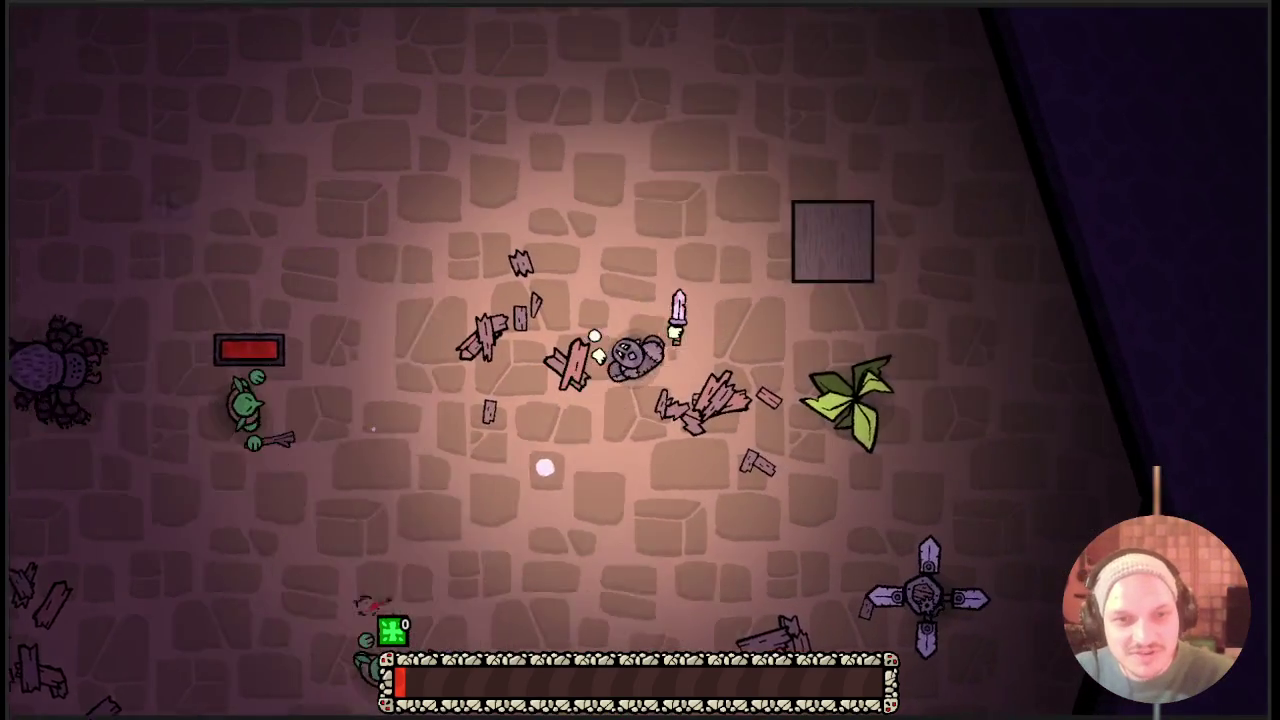
{"action": "key", "text": "w"}
{"action": "key", "text": "d"}
{"action": "key", "text": "w"}
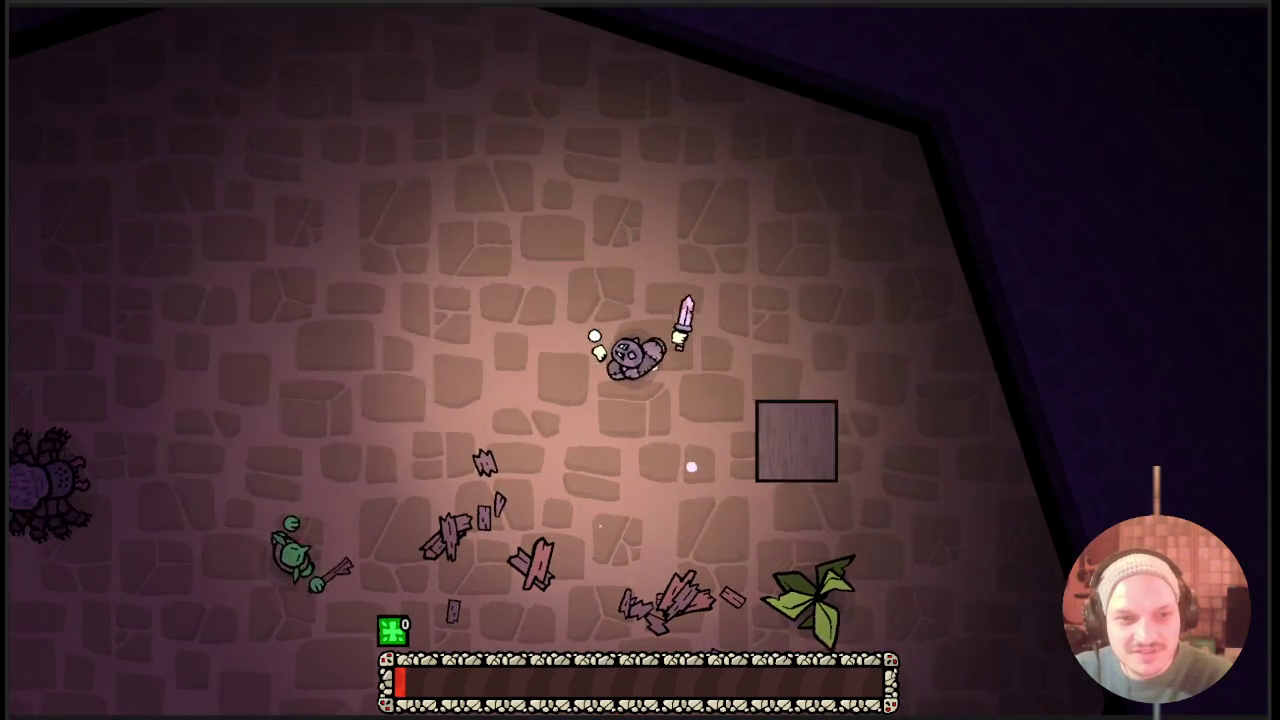
{"action": "key", "text": "a"}
{"action": "key", "text": "w"}
{"action": "key", "text": "a"}
{"action": "key", "text": "w"}
{"action": "key", "text": "a"}
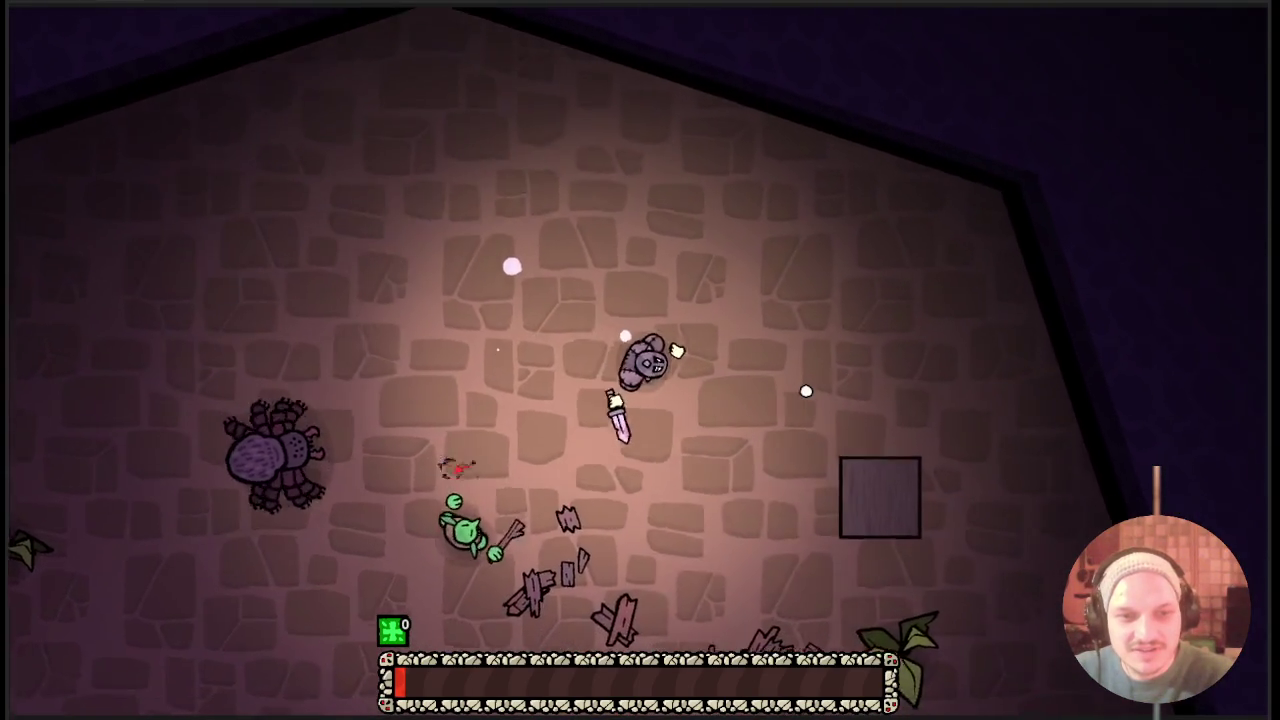
{"action": "key", "text": "s"}
{"action": "key", "text": "s"}
{"action": "key", "text": "a"}
Maneuver toward the goblin, dodge around it, then head up toward the spider web.
{"action": "key", "text": "a"}
{"action": "key", "text": "a"}
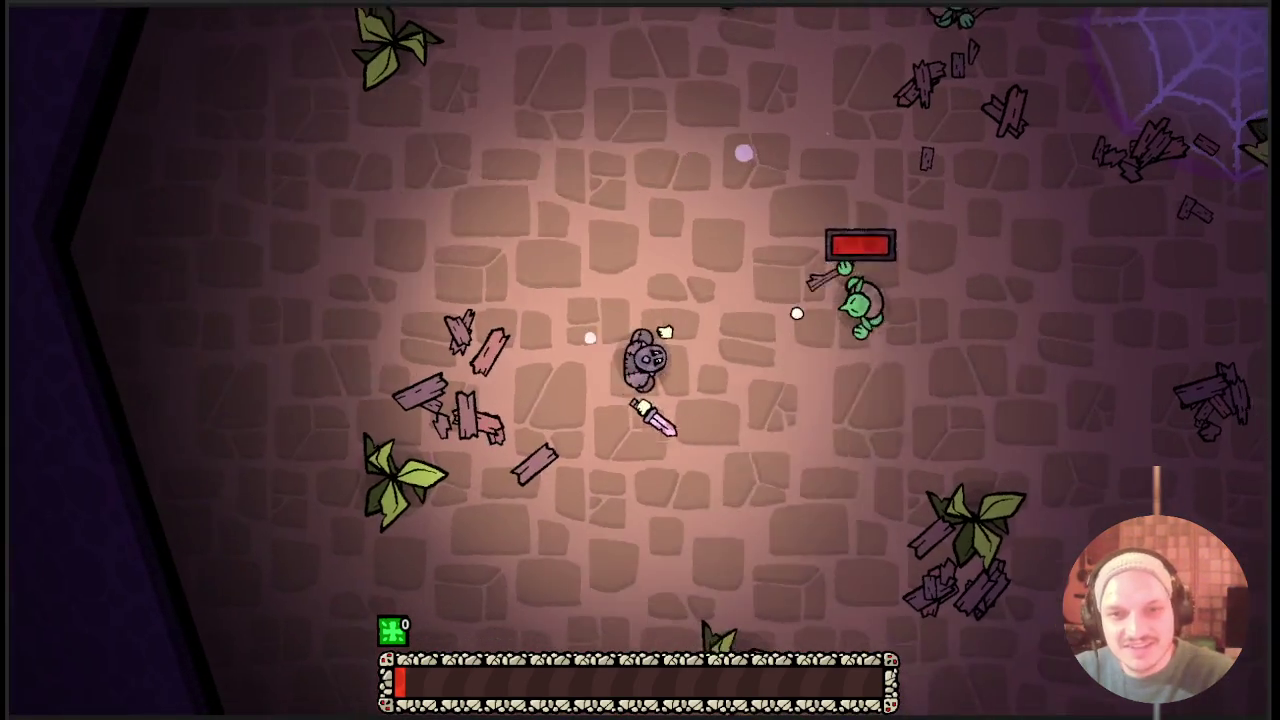
{"action": "key", "text": "d"}
{"action": "key", "text": "d"}
{"action": "key", "text": "w"}
{"action": "key", "text": "s"}
{"action": "key", "text": "a"}
{"action": "key", "text": "w"}
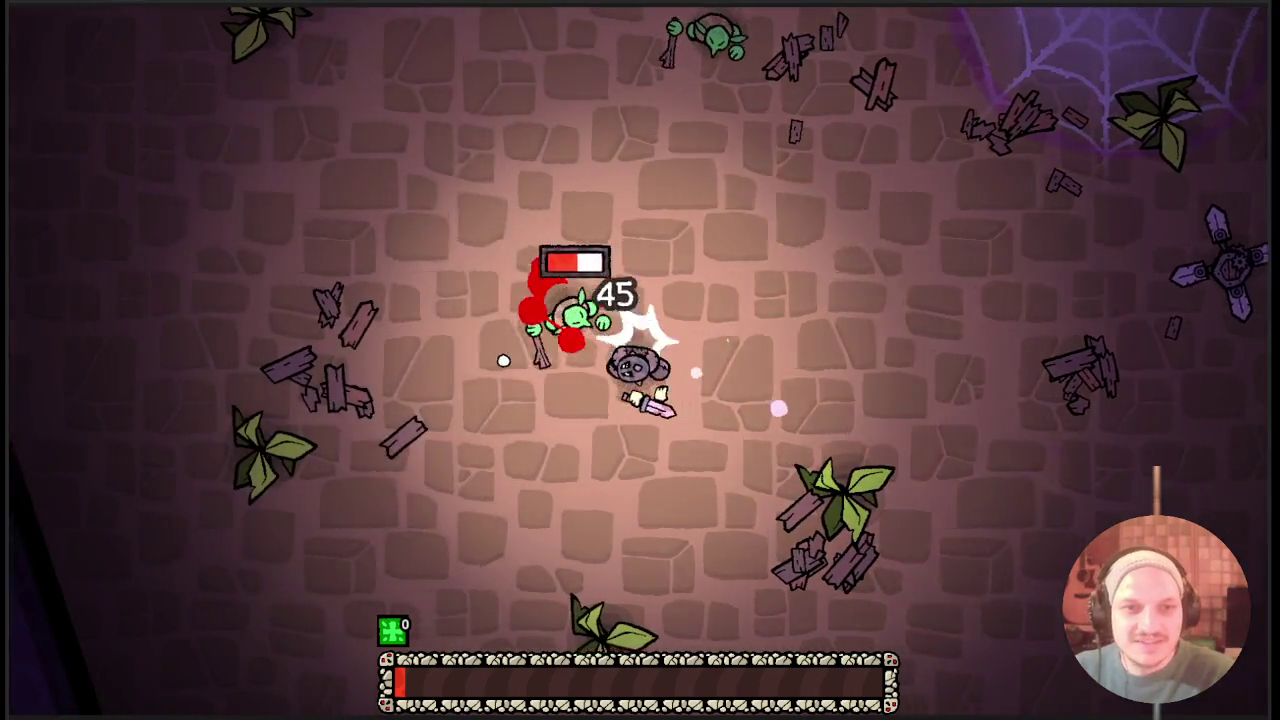
{"action": "key", "text": "a"}
{"action": "key", "text": "w"}
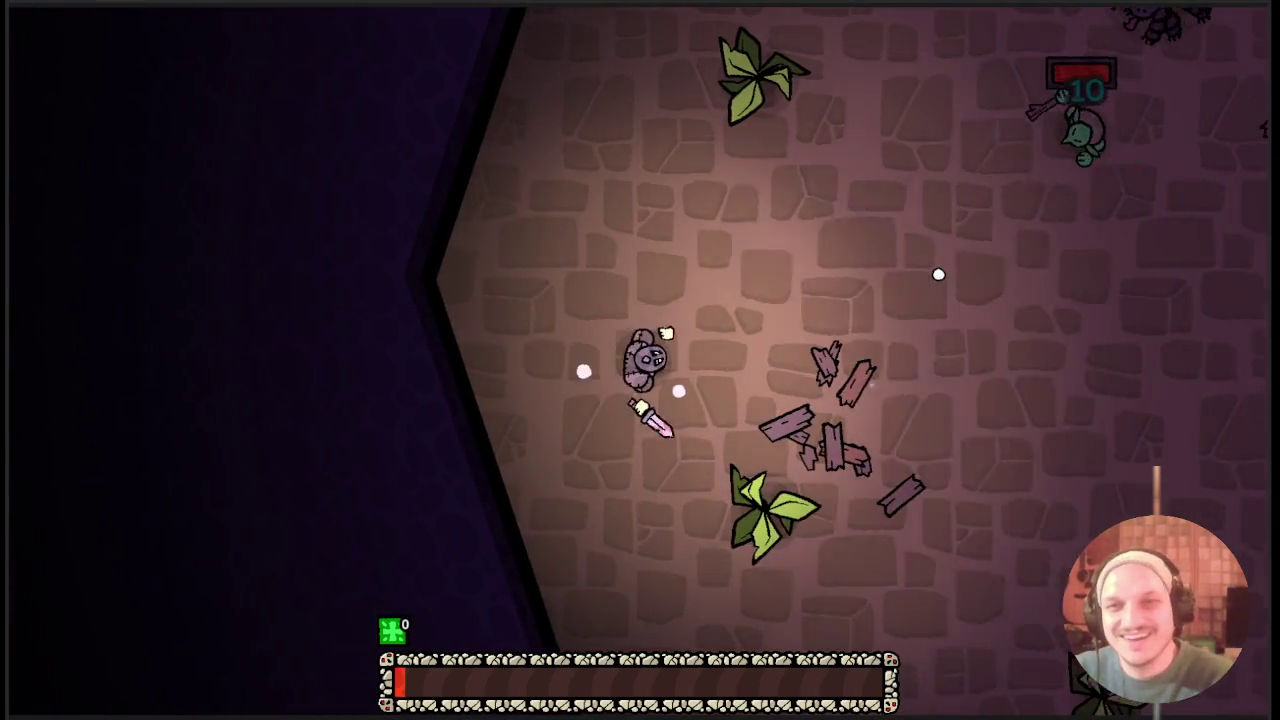
{"action": "key", "text": "d"}
{"action": "key", "text": "s"}
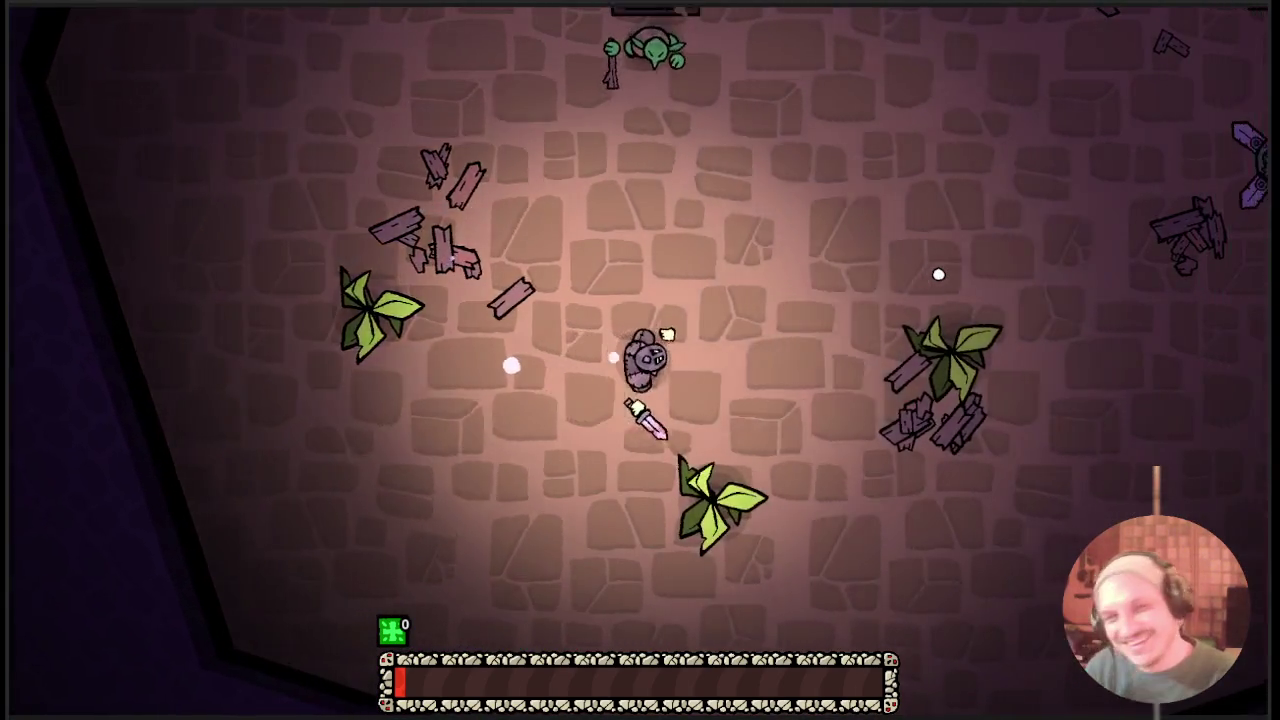
{"action": "key", "text": "a"}
{"action": "key", "text": "s"}
{"action": "key", "text": "a"}
{"action": "key", "text": "w"}
{"action": "key", "text": "d"}
{"action": "key", "text": "w"}
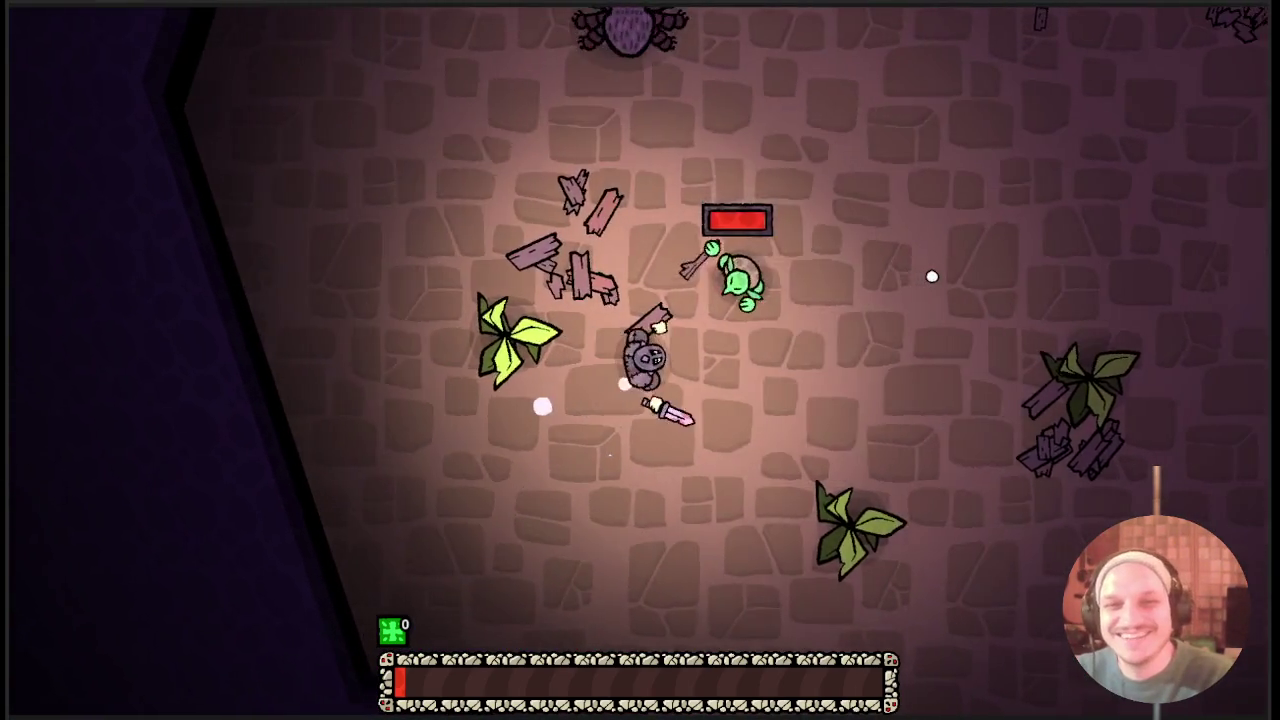
{"action": "key", "text": "d"}
{"action": "key", "text": "s"}
{"action": "key", "text": "d"}
{"action": "key", "text": "w"}
{"action": "key", "text": "w"}
{"action": "key", "text": "d"}
{"action": "key", "text": "w"}
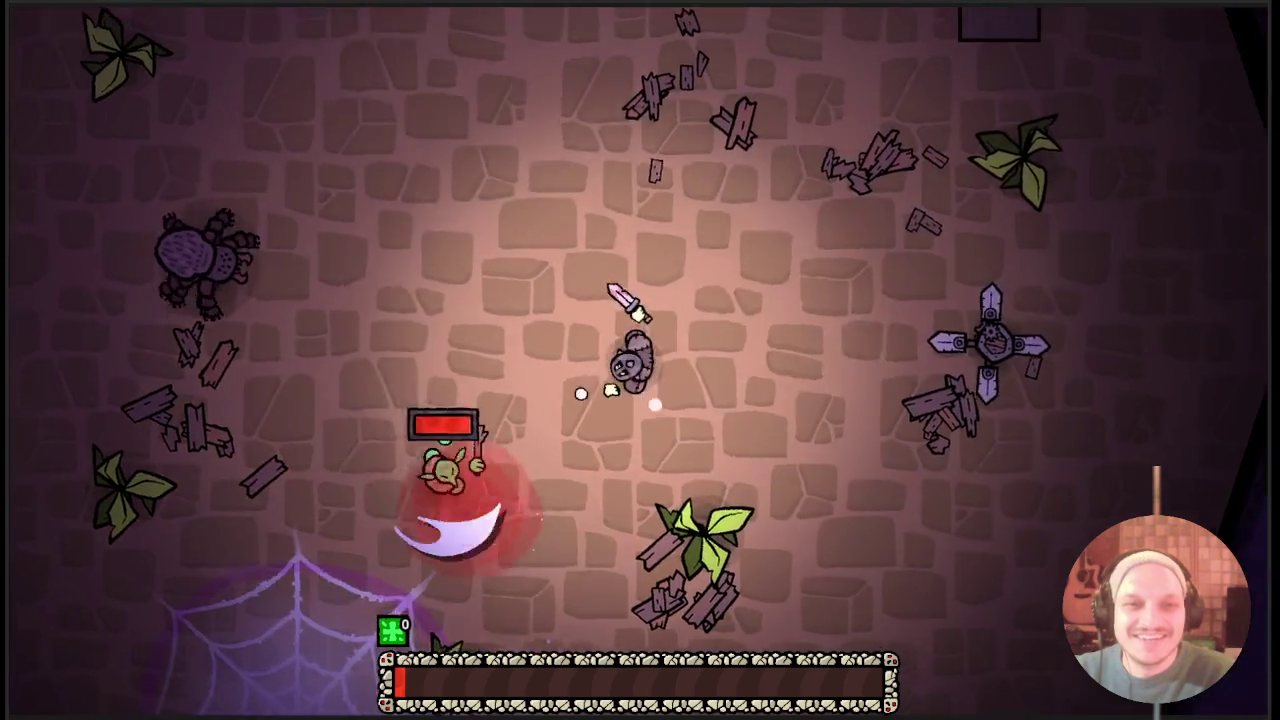
{"action": "key", "text": "a"}
Leave the web, push up to hit the goblin, then circle the spiders until the game halts.
{"action": "key", "text": "a"}
{"action": "key", "text": "s"}
{"action": "key", "text": "a"}
{"action": "key", "text": "s"}
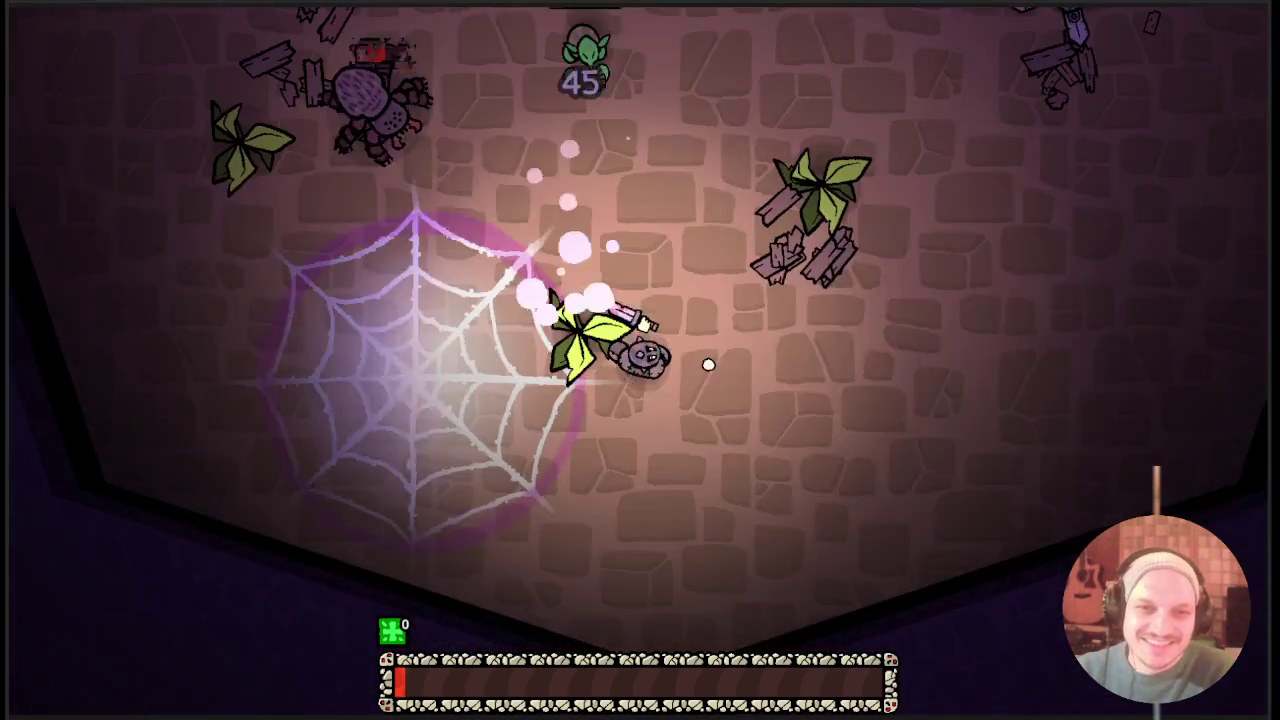
{"action": "key", "text": "d"}
{"action": "key", "text": "w"}
{"action": "key", "text": "a"}
{"action": "key", "text": "w"}
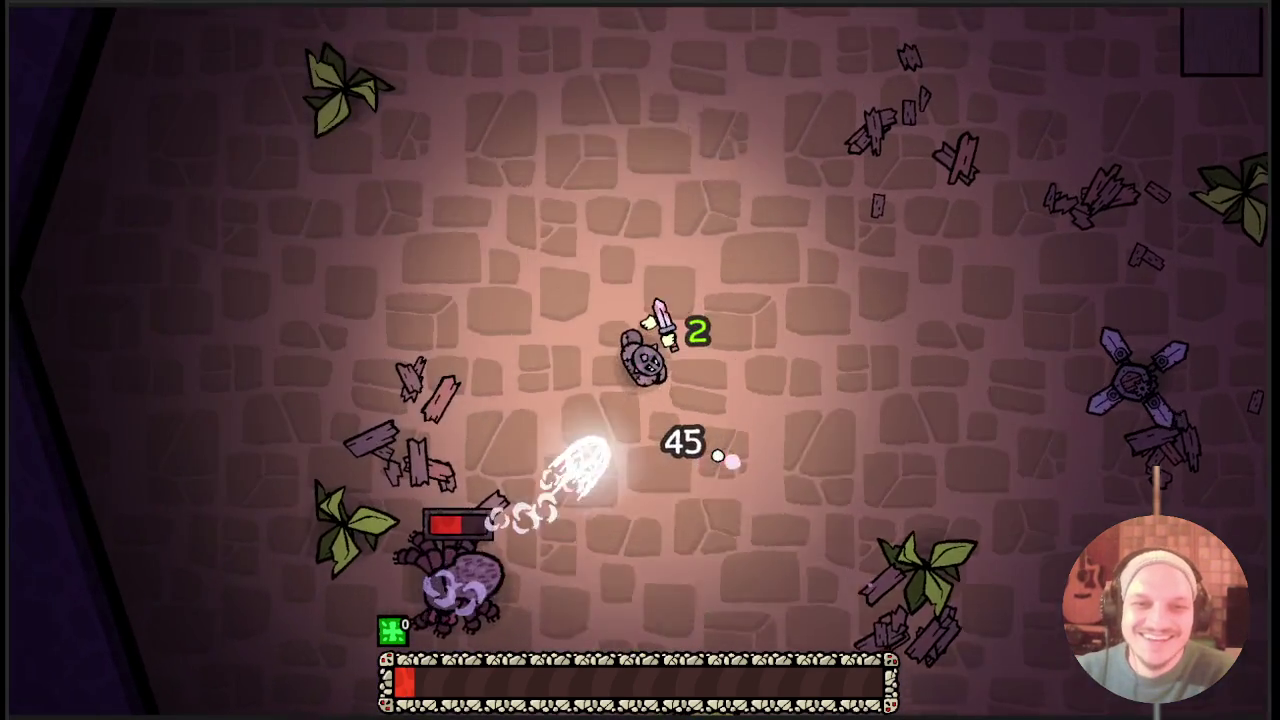
{"action": "key", "text": "w"}
{"action": "key", "text": "a"}
{"action": "key", "text": "w"}
{"action": "key", "text": "a"}
{"action": "key", "text": "s"}
{"action": "key", "text": "s"}
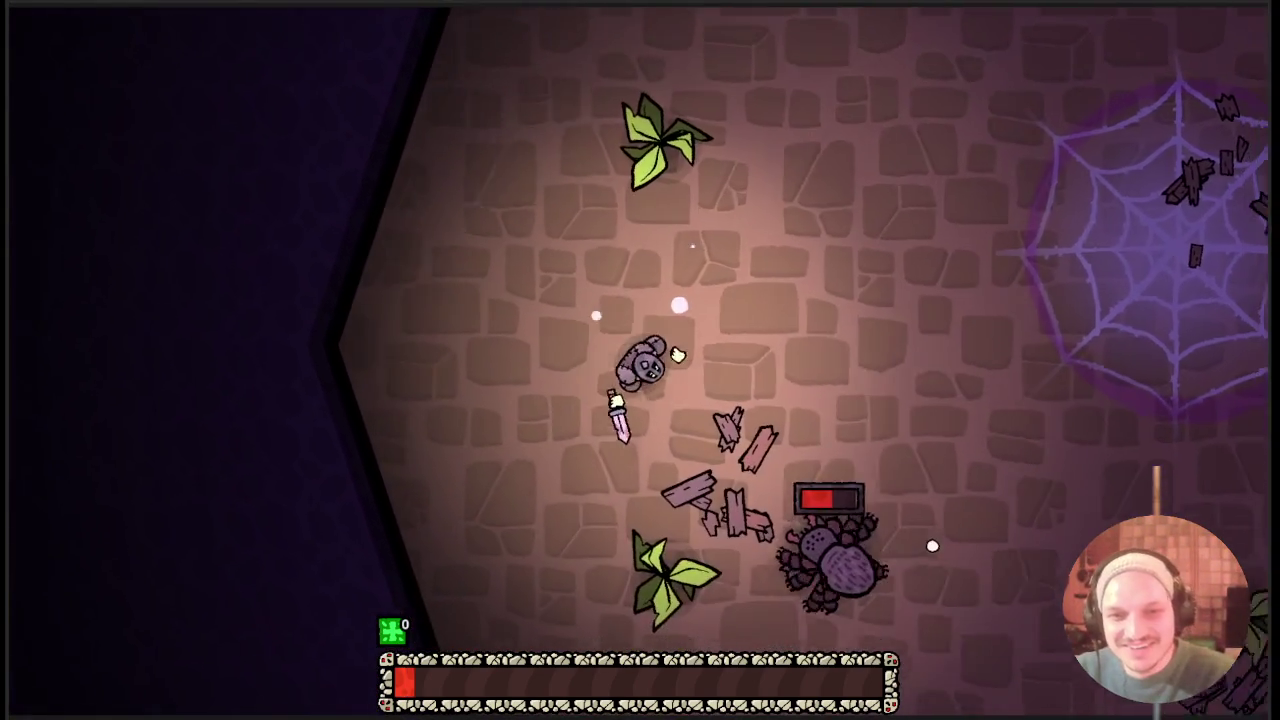
{"action": "key", "text": "s"}
{"action": "key", "text": "a"}
{"action": "key", "text": "a"}
{"action": "key", "text": "w"}
{"action": "key", "text": "d"}
{"action": "key", "text": "d"}
{"action": "key", "text": "s"}
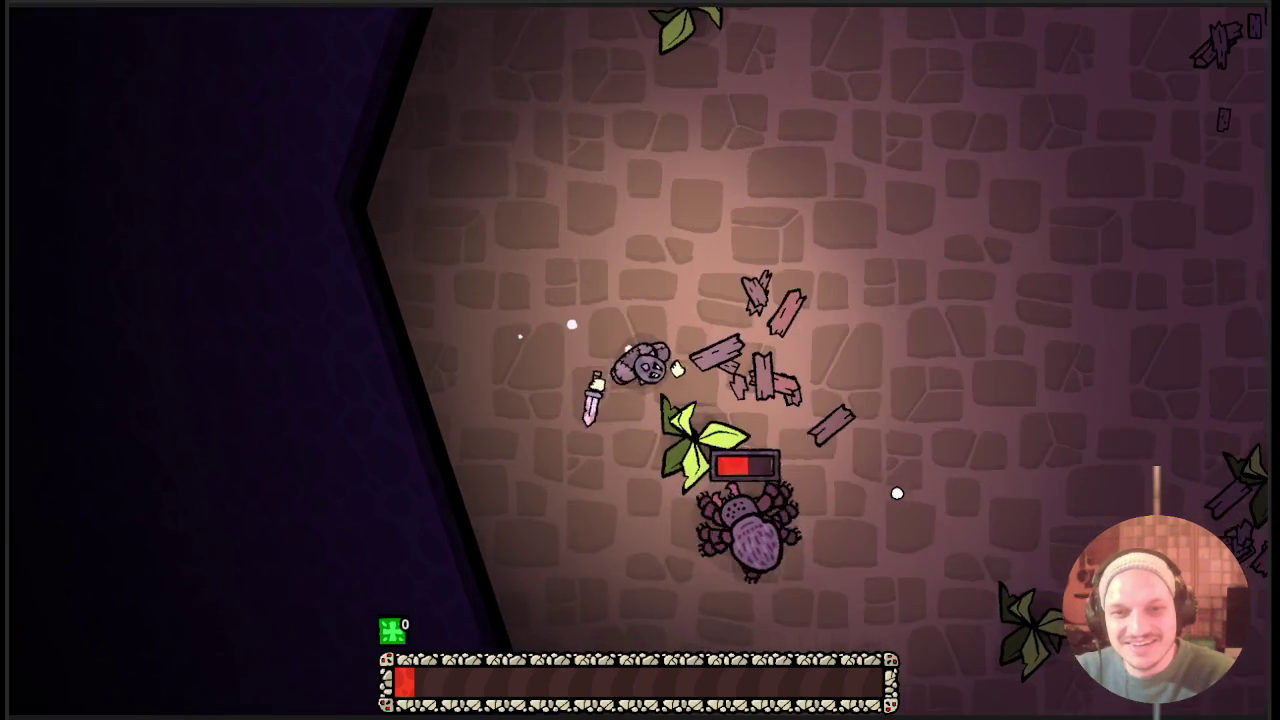
{"action": "key", "text": "a"}
{"action": "key", "text": "w"}
{"action": "key", "text": "w"}
{"action": "key", "text": "d"}
{"action": "key", "text": "d"}
{"action": "key", "text": "s"}
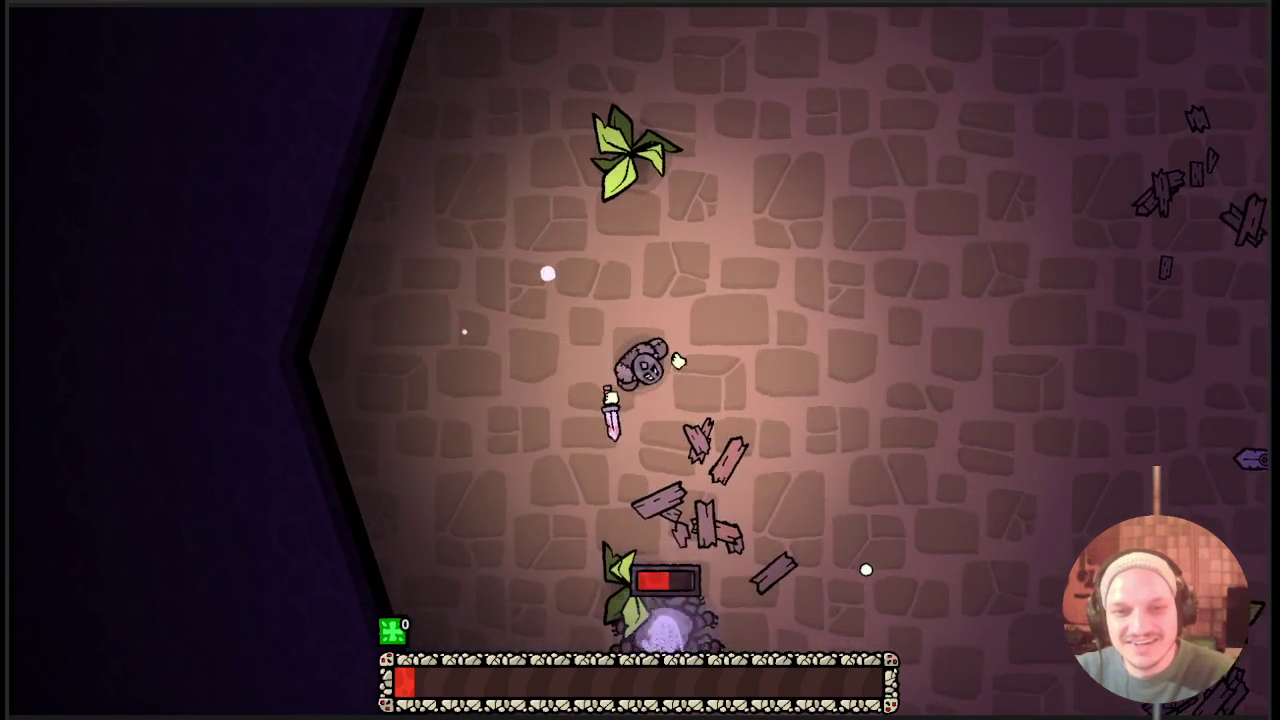
{"action": "key", "text": "d"}
{"action": "key", "text": "s"}
{"action": "key", "text": "s"}
{"action": "key", "text": "a"}
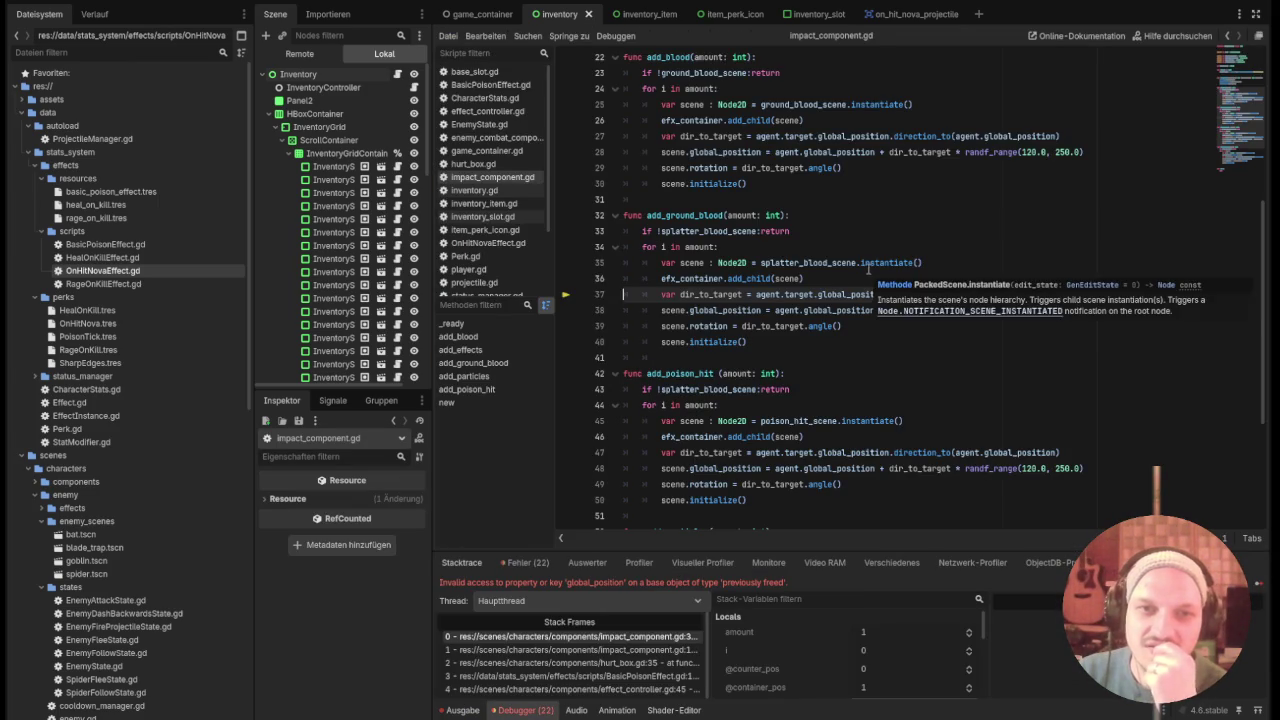
Scroll to the top of impact_component.gd and relaunch the project with F5.
{"action": "scroll", "coordinate": [836, 298], "scroll_direction": "up", "scroll_amount": 3}
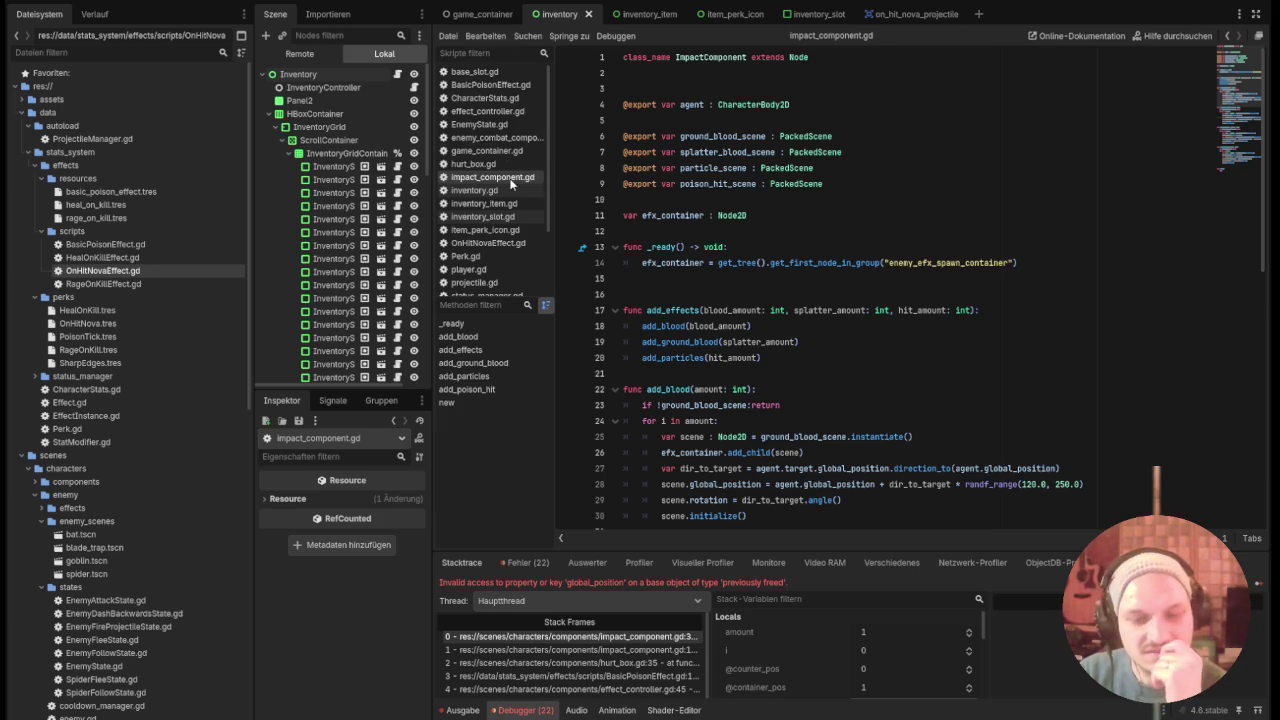
{"action": "key", "text": "F5"}
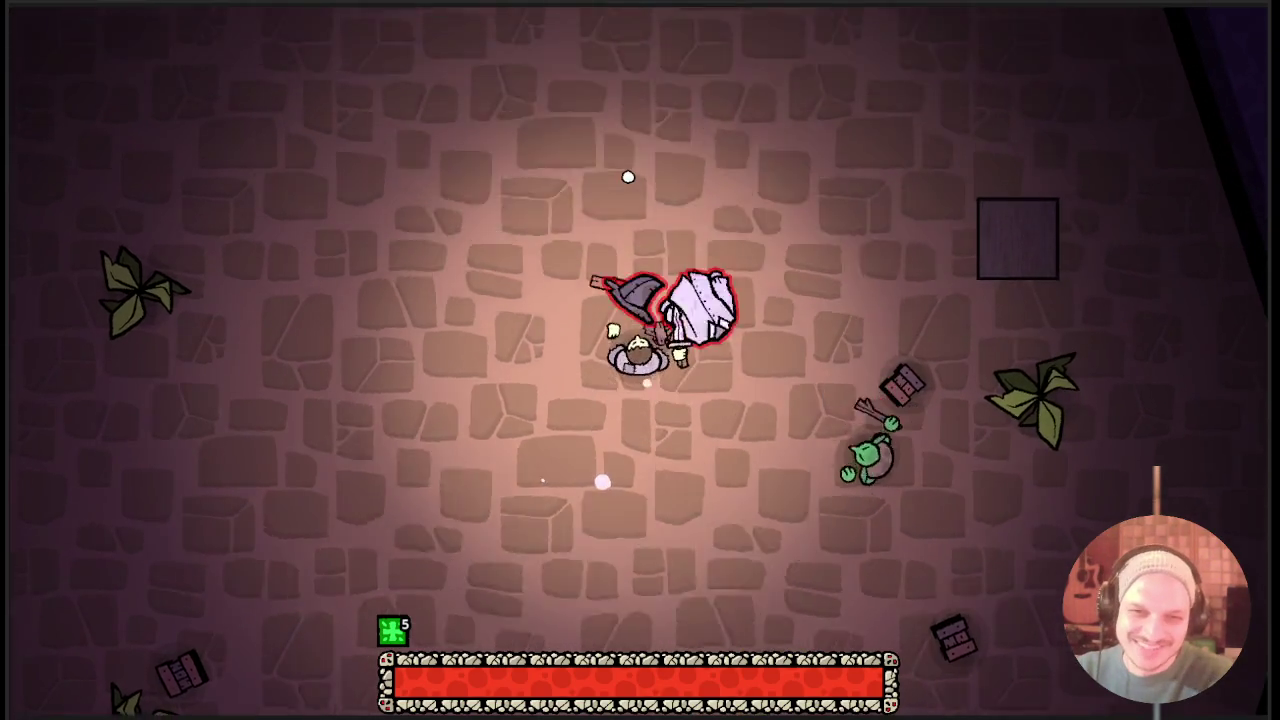
Slash at the nearby crates three times while moving up-right and down-left.
{"action": "left_click", "coordinate": [628, 177]}
{"action": "key", "text": "w"}
{"action": "key", "text": "d"}
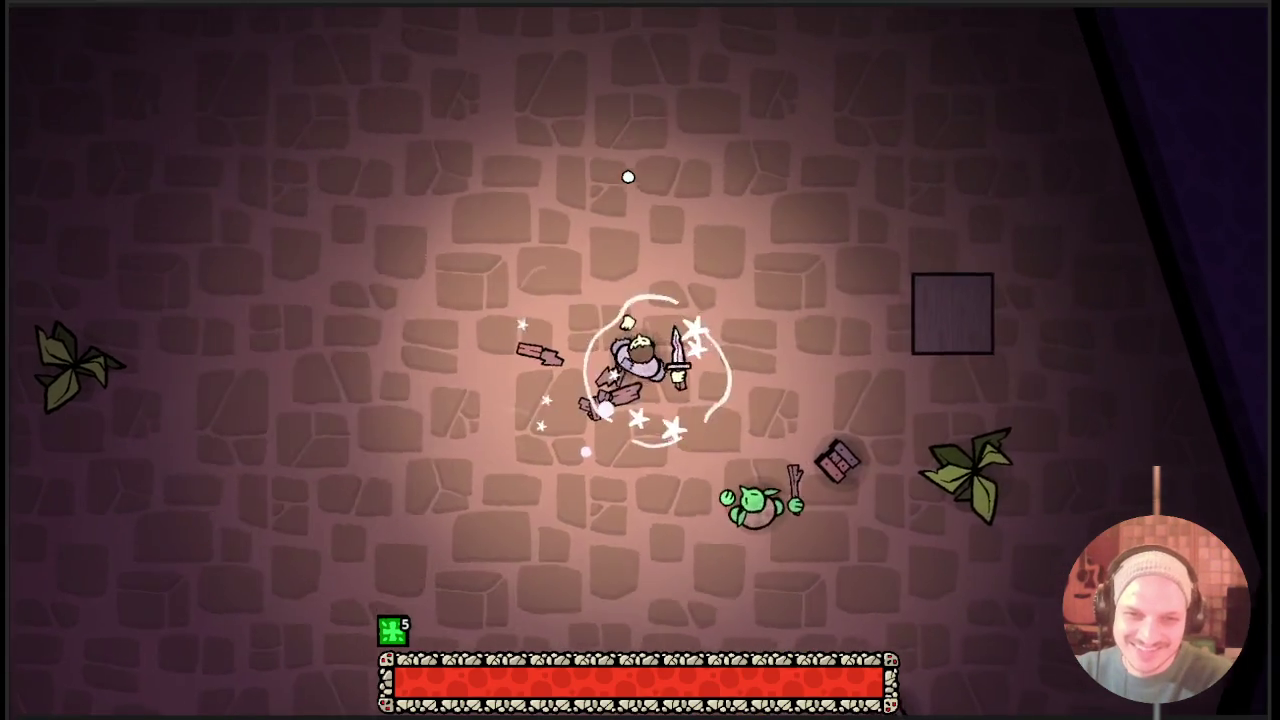
{"action": "left_click", "coordinate": [628, 177]}
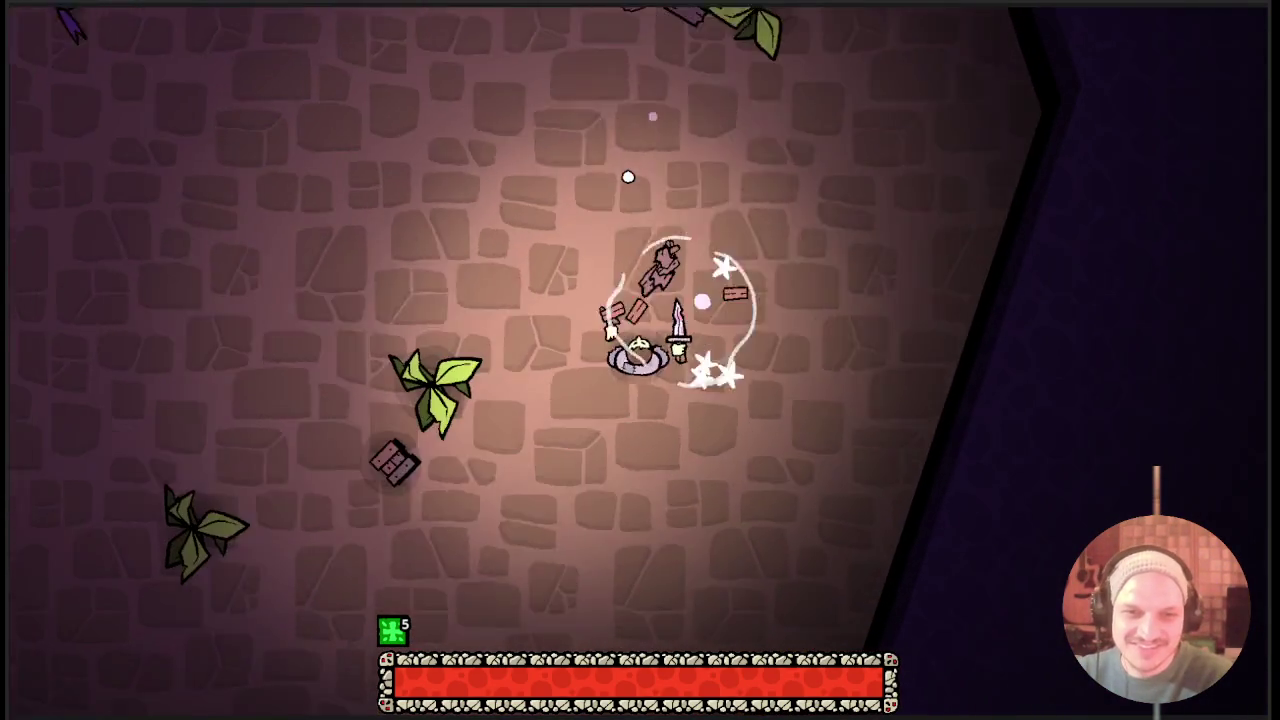
{"action": "key", "text": "s"}
{"action": "key", "text": "a"}
{"action": "left_click", "coordinate": [628, 177]}
Smash the crate beside the character, then bring up the equipment inventory.
{"action": "key", "text": "a"}
{"action": "key", "text": "w"}
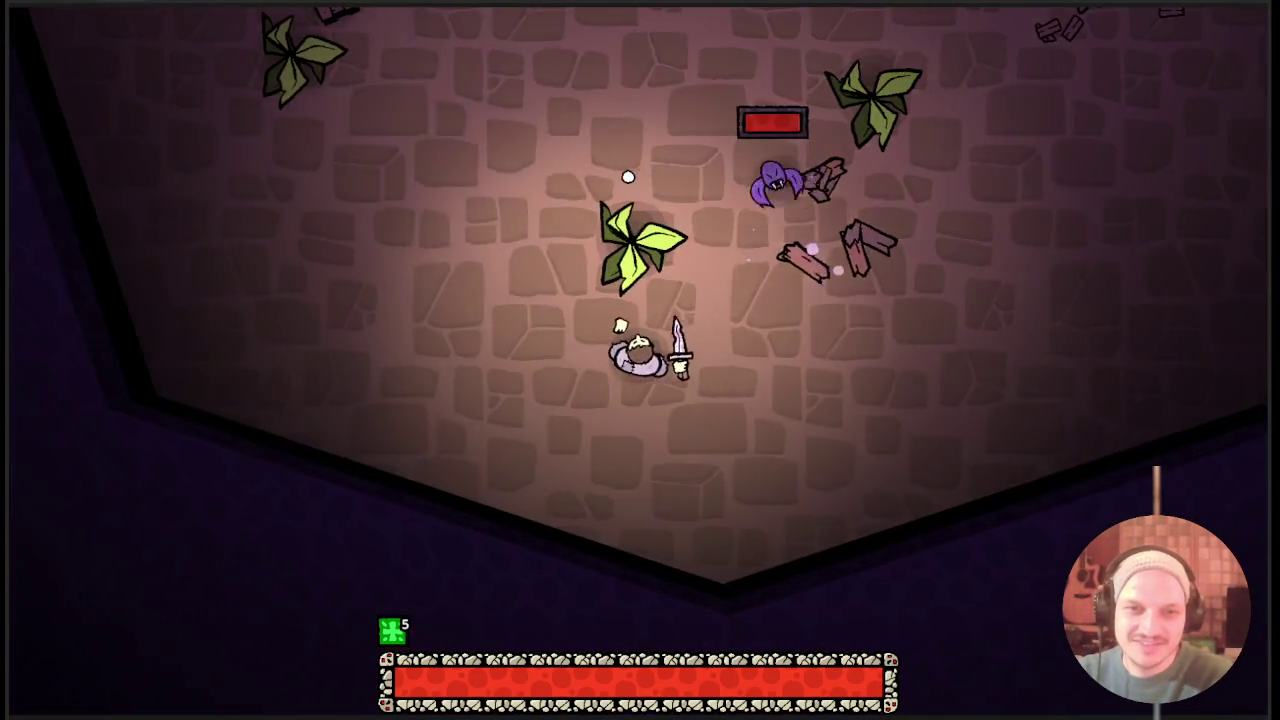
{"action": "left_click", "coordinate": [770, 152]}
{"action": "key", "text": "a"}
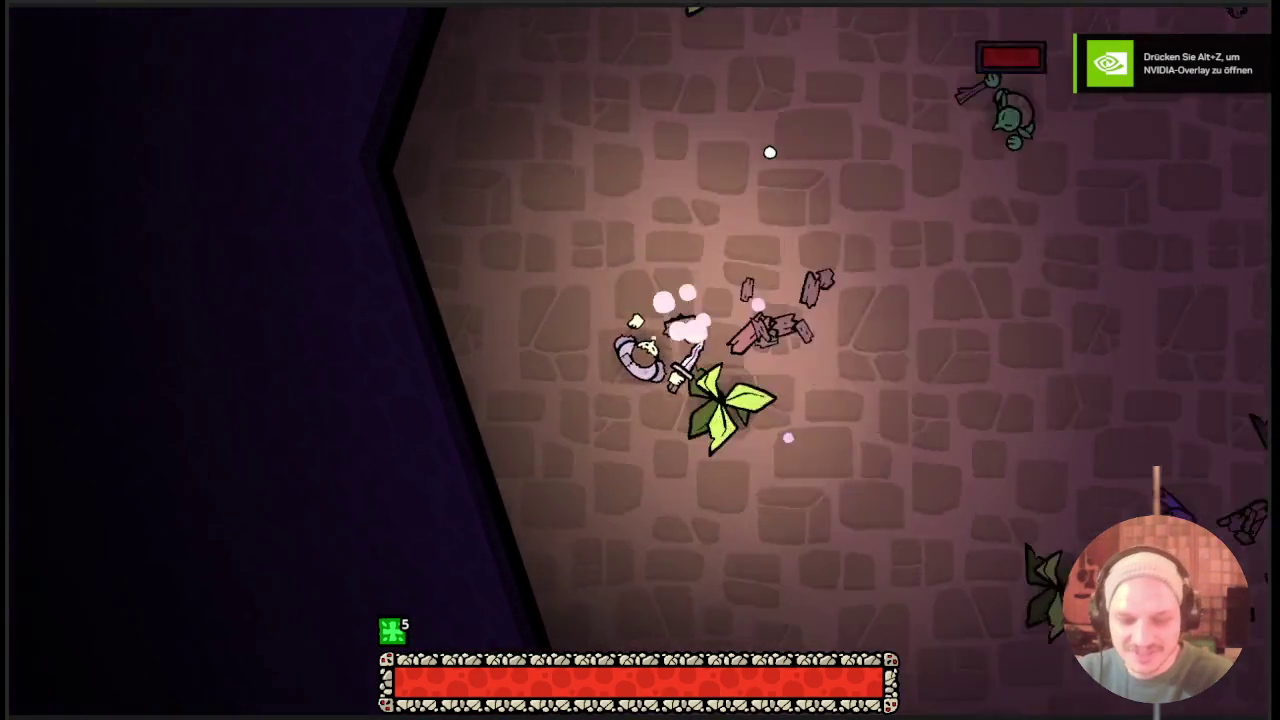
{"action": "key", "text": "Tab"}
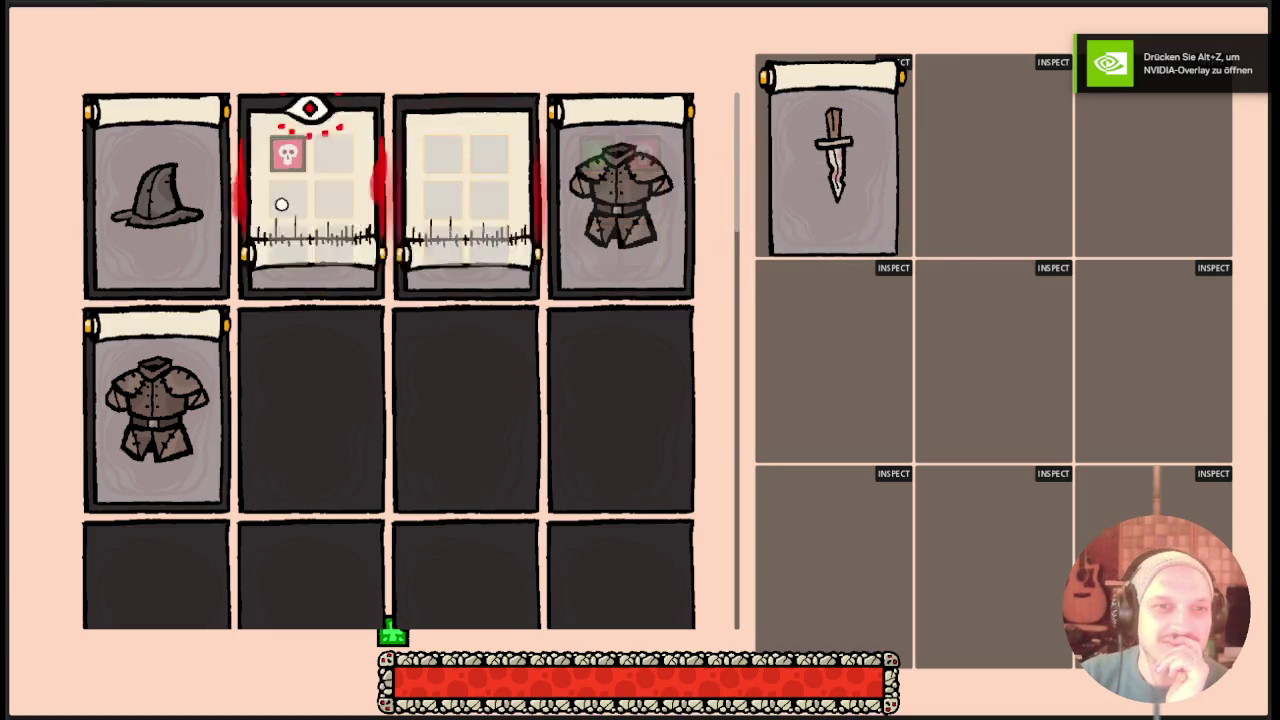
Drag the Poison Tick chest armor into the centre equipped slot, then try moving the first hat card there.
{"action": "left_click_drag", "start_coordinate": [660, 200], "coordinate": [985, 340]}
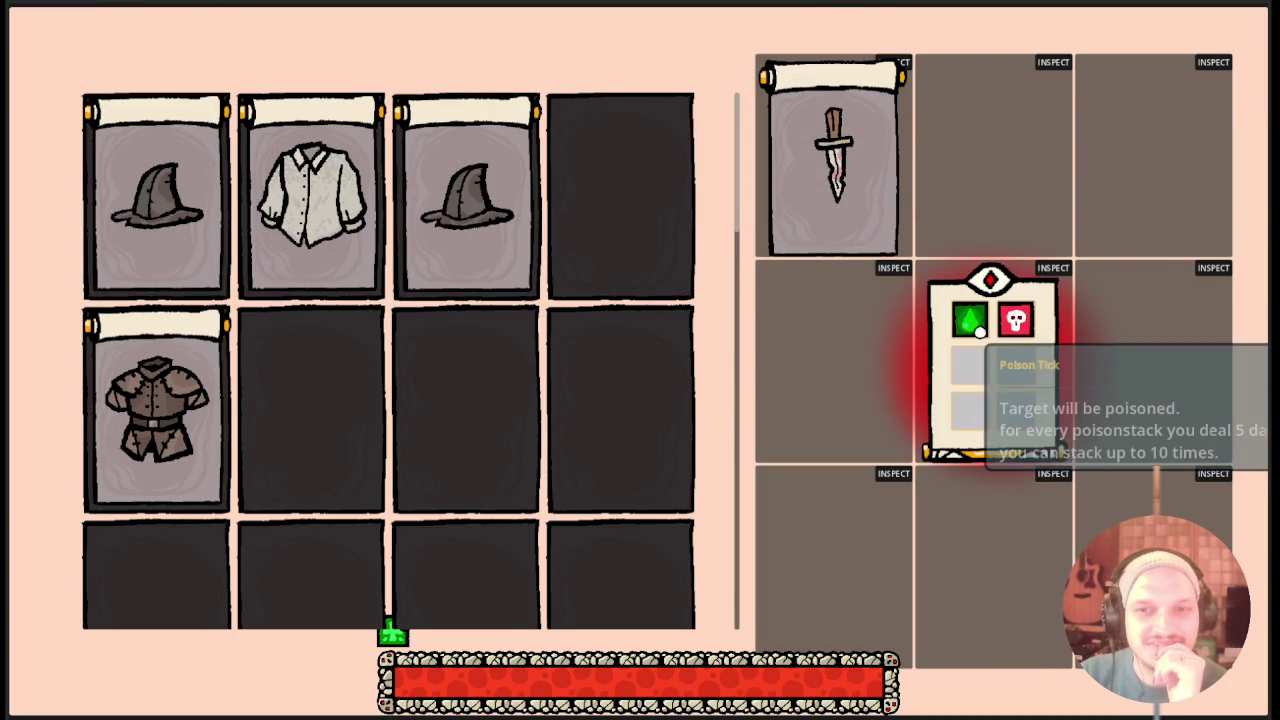
{"action": "left_click_drag", "start_coordinate": [168, 285], "coordinate": [830, 268]}
Close the inventory and roam the dungeon with WASD, attacking nearby enemies to trigger poison ticks.
{"action": "key", "text": "Tab"}
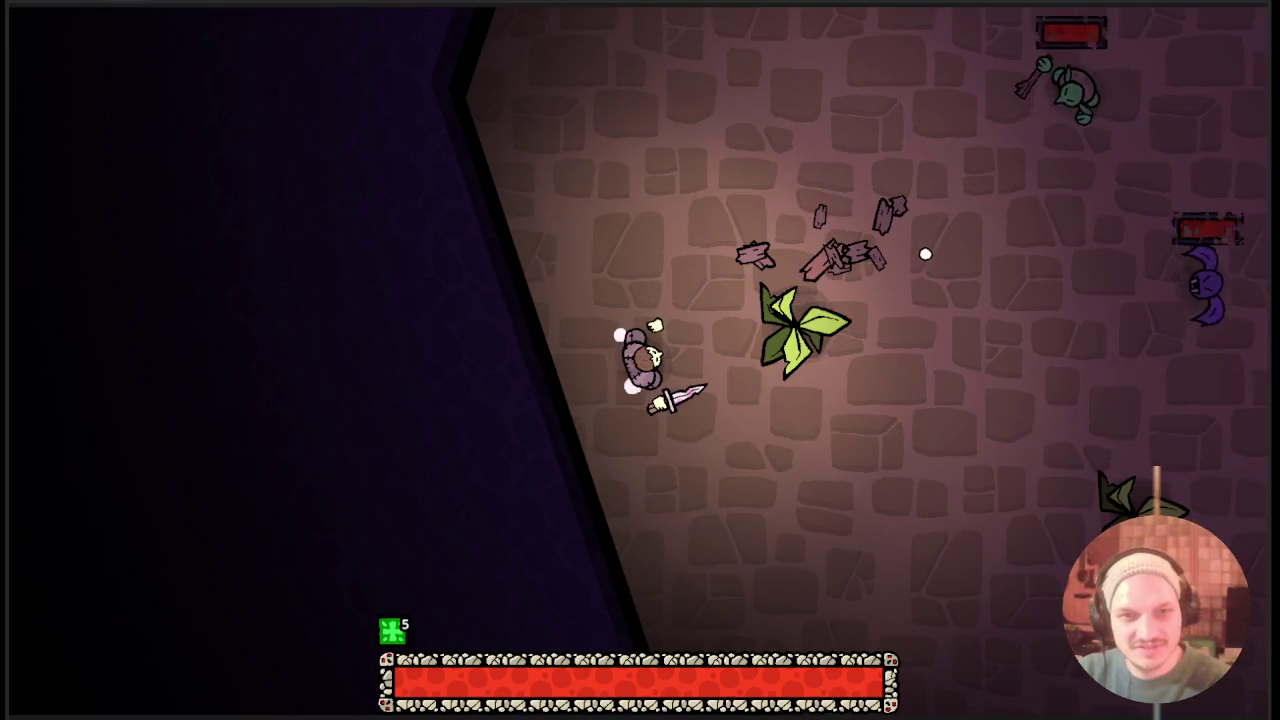
{"action": "key", "text": "a"}
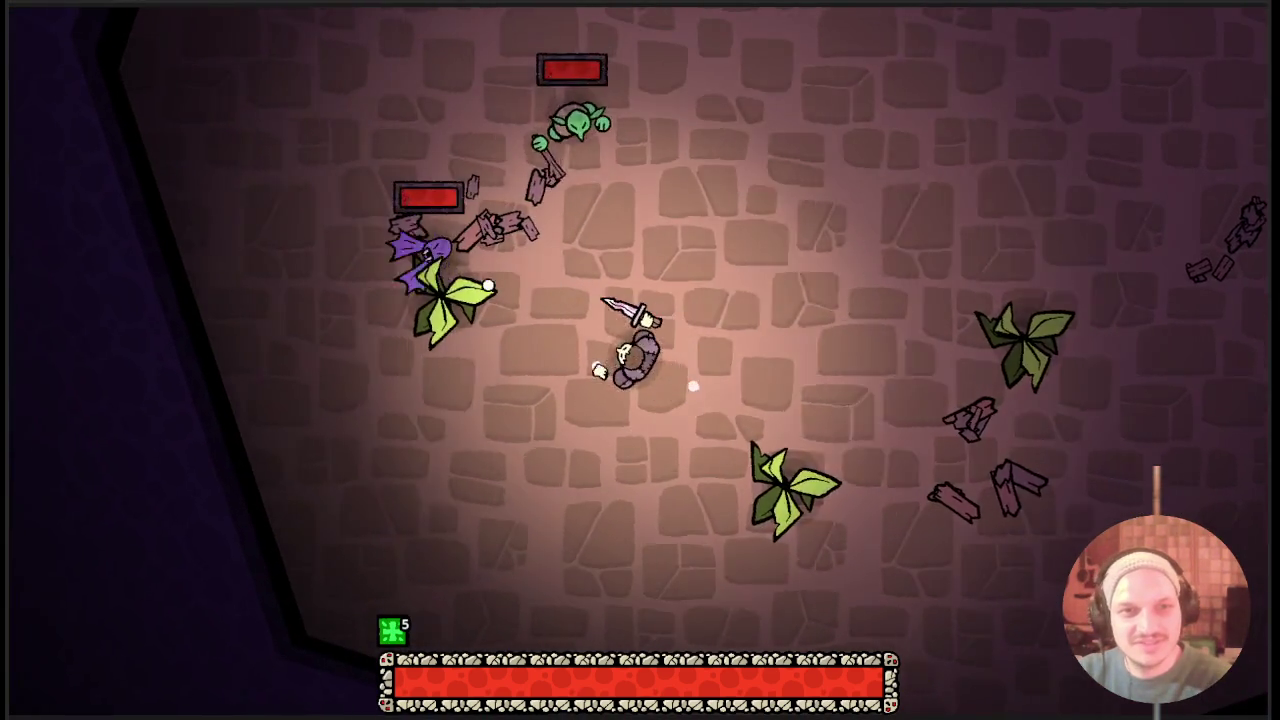
{"action": "left_click", "coordinate": [932, 345]}
{"action": "key", "text": "s"}
{"action": "key", "text": "d"}
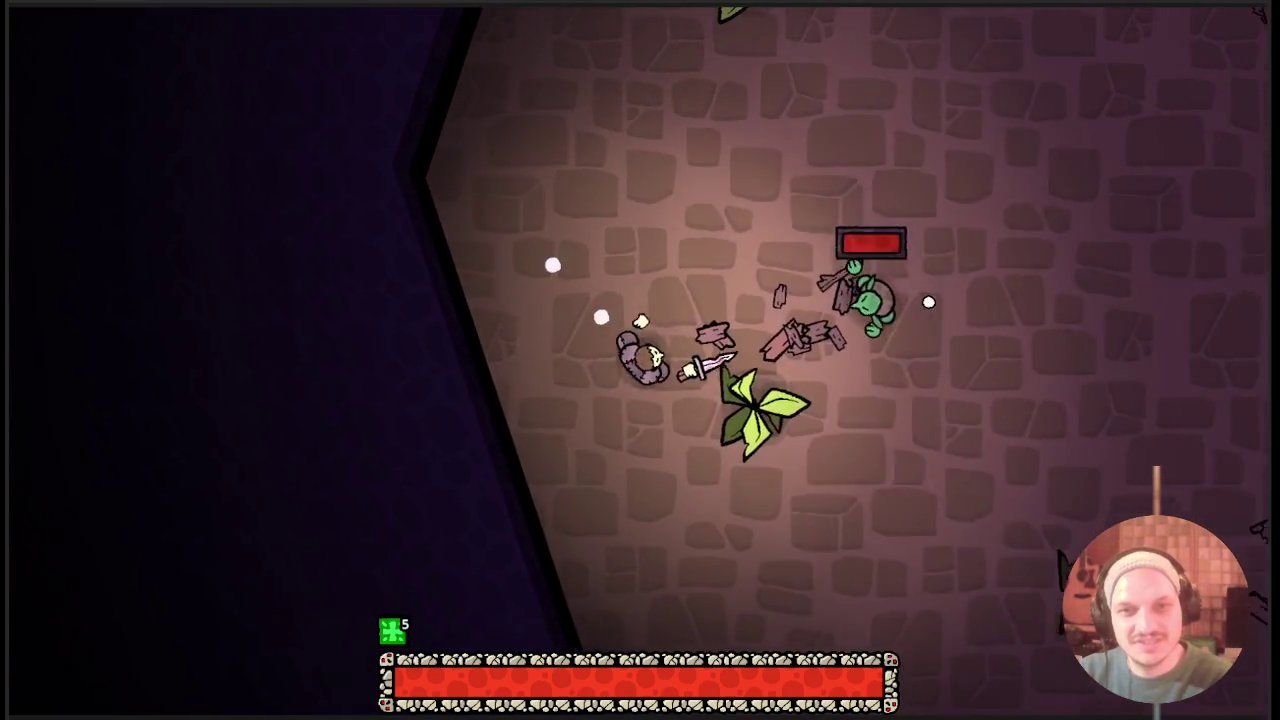
{"action": "key", "text": "s"}
{"action": "key", "text": "a"}
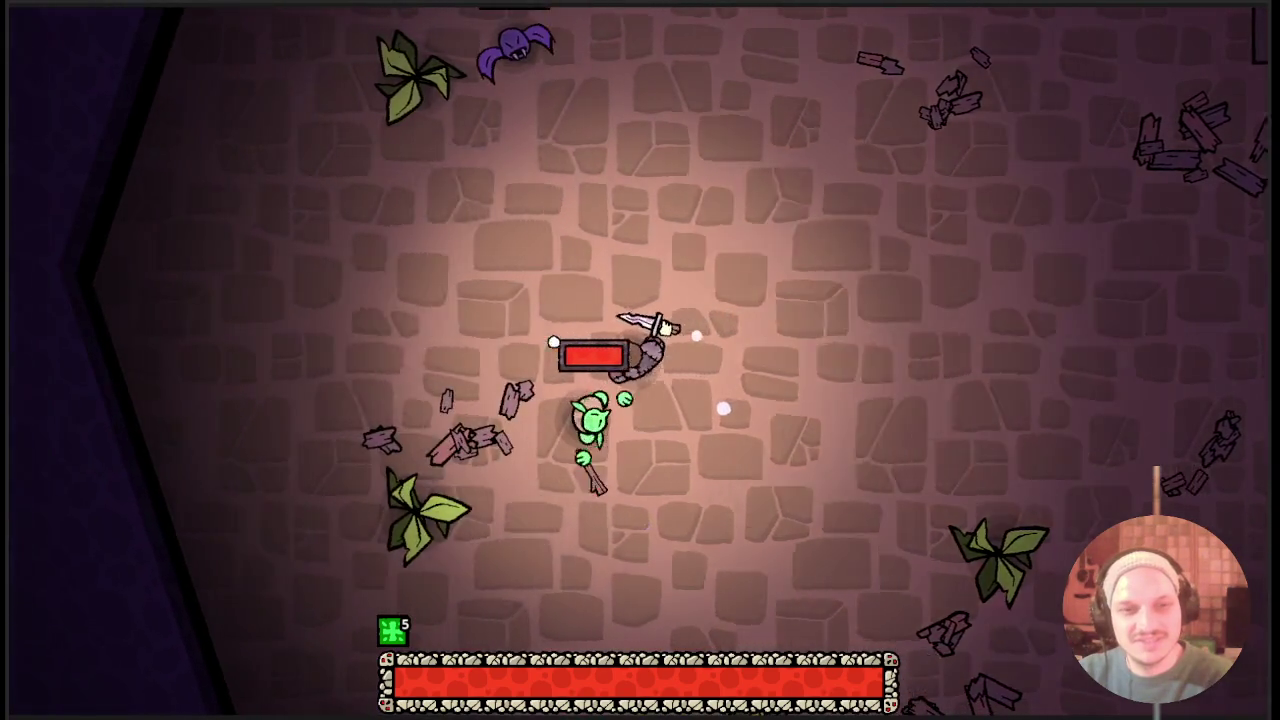
{"action": "key", "text": "w"}
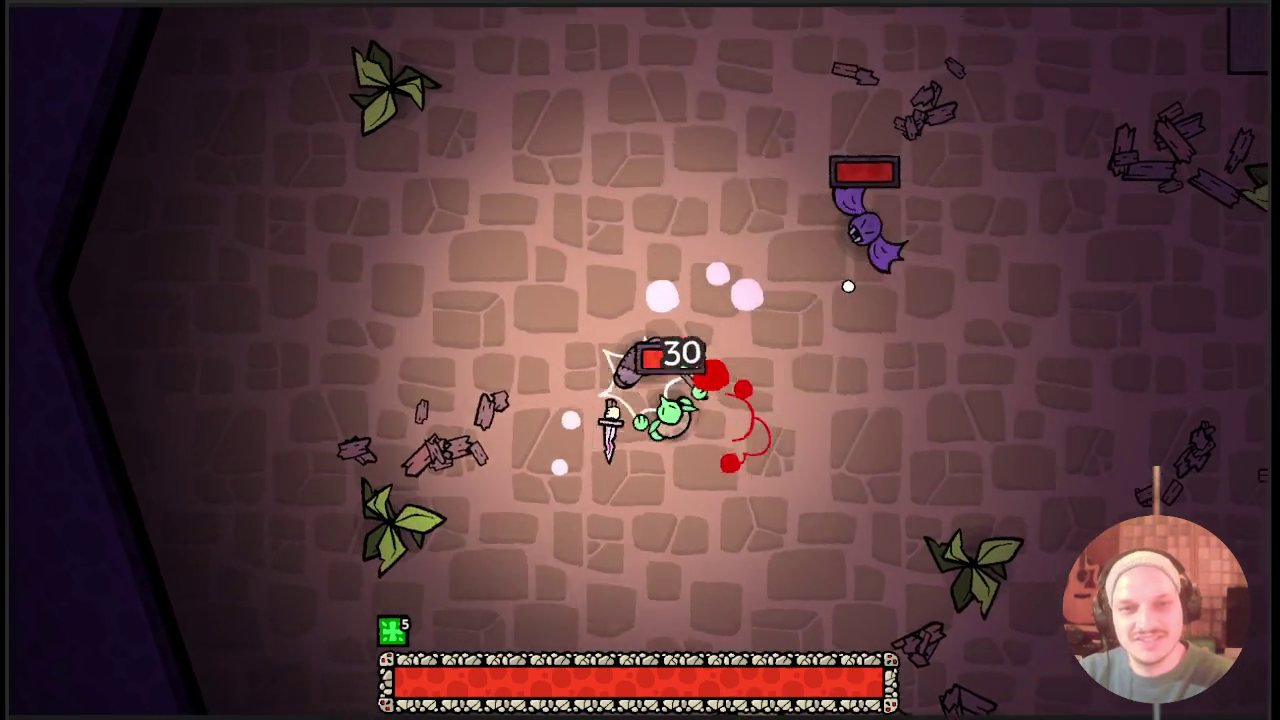
{"action": "key", "text": "s"}
{"action": "key", "text": "d"}
{"action": "key", "text": "d"}
{"action": "key", "text": "s"}
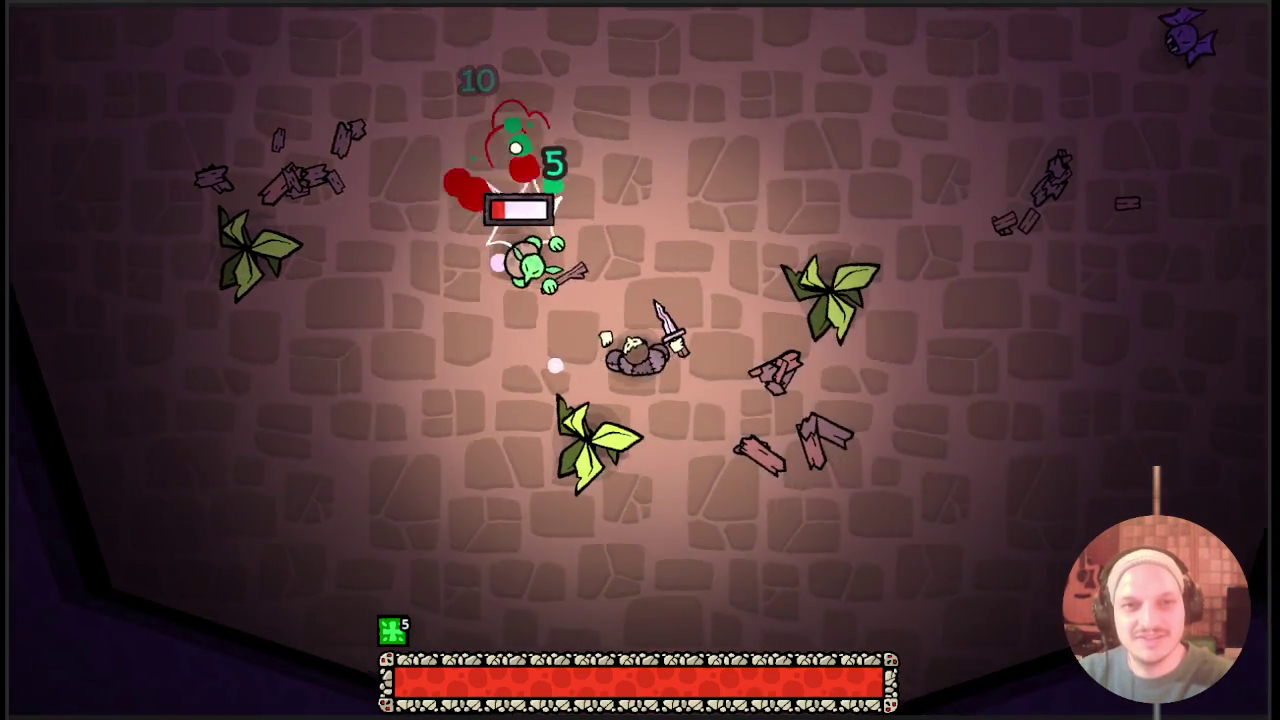
{"action": "key", "text": "w"}
{"action": "key", "text": "a"}
{"action": "key", "text": "w"}
{"action": "key", "text": "d"}
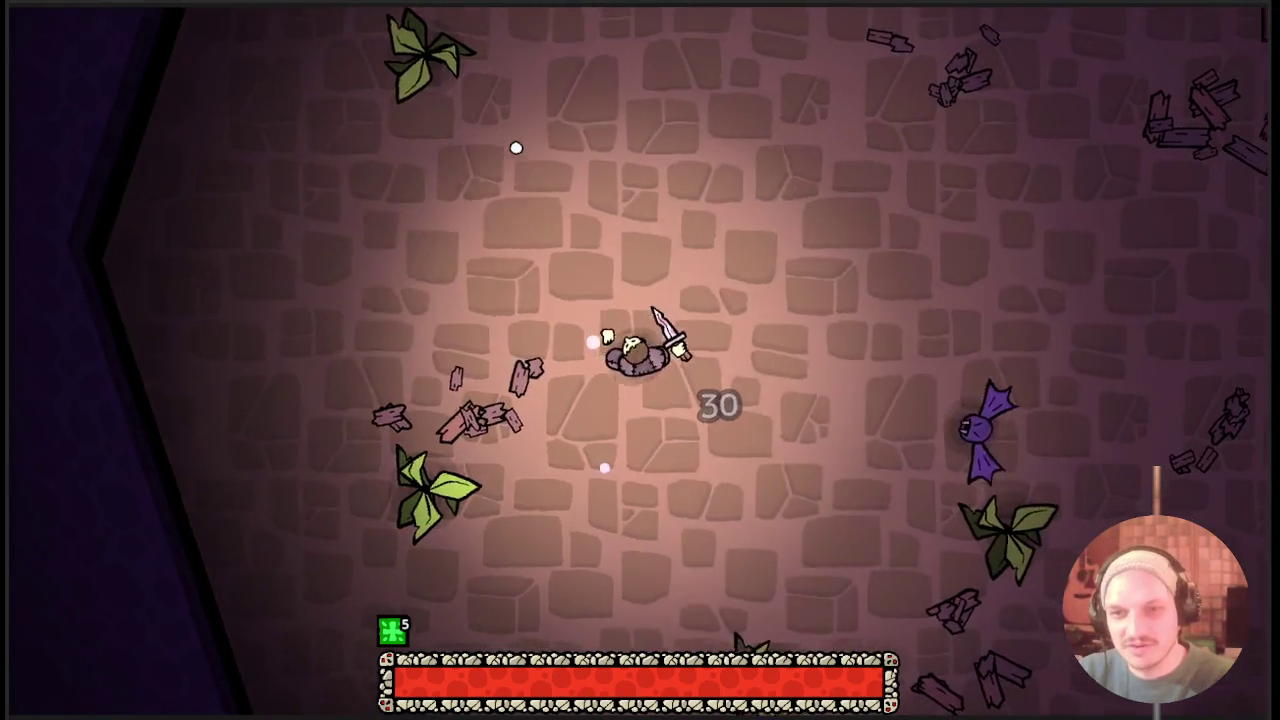
{"action": "key", "text": "s"}
{"action": "key", "text": "w"}
{"action": "key", "text": "a"}
{"action": "key", "text": "w"}
{"action": "key", "text": "a"}
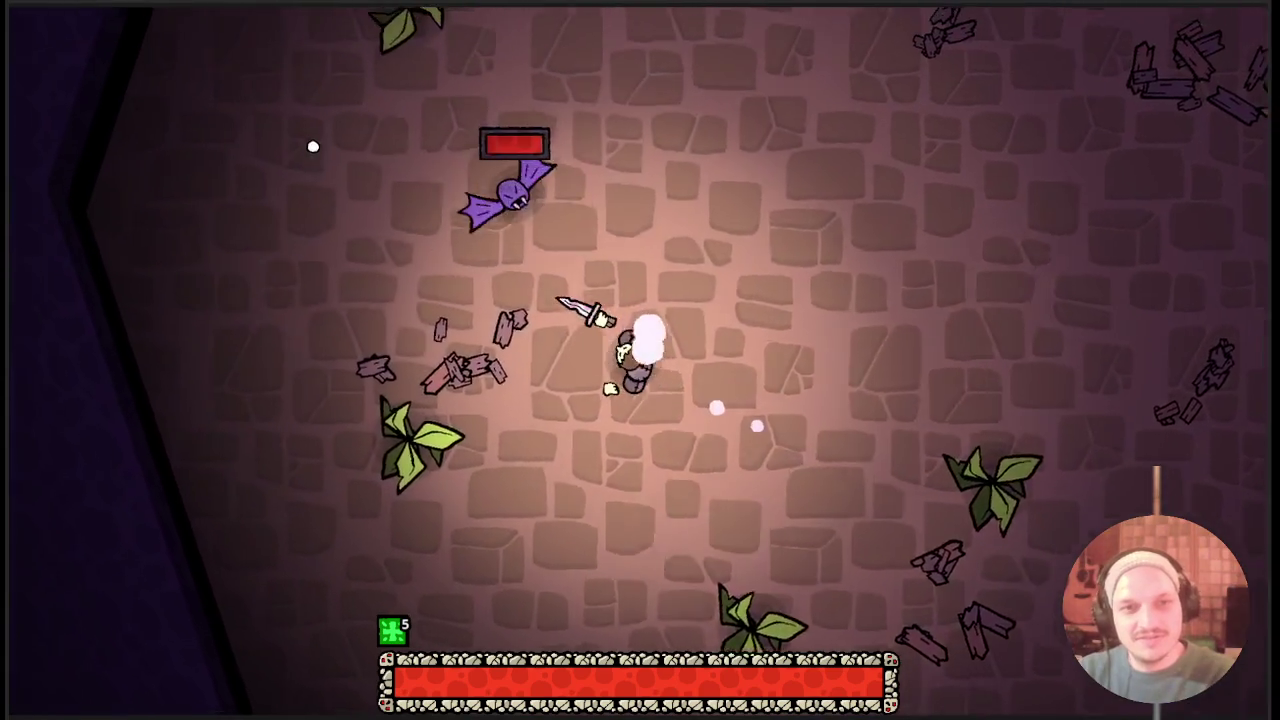
{"action": "key", "text": "s"}
{"action": "key", "text": "d"}
{"action": "key", "text": "d"}
{"action": "key", "text": "s"}
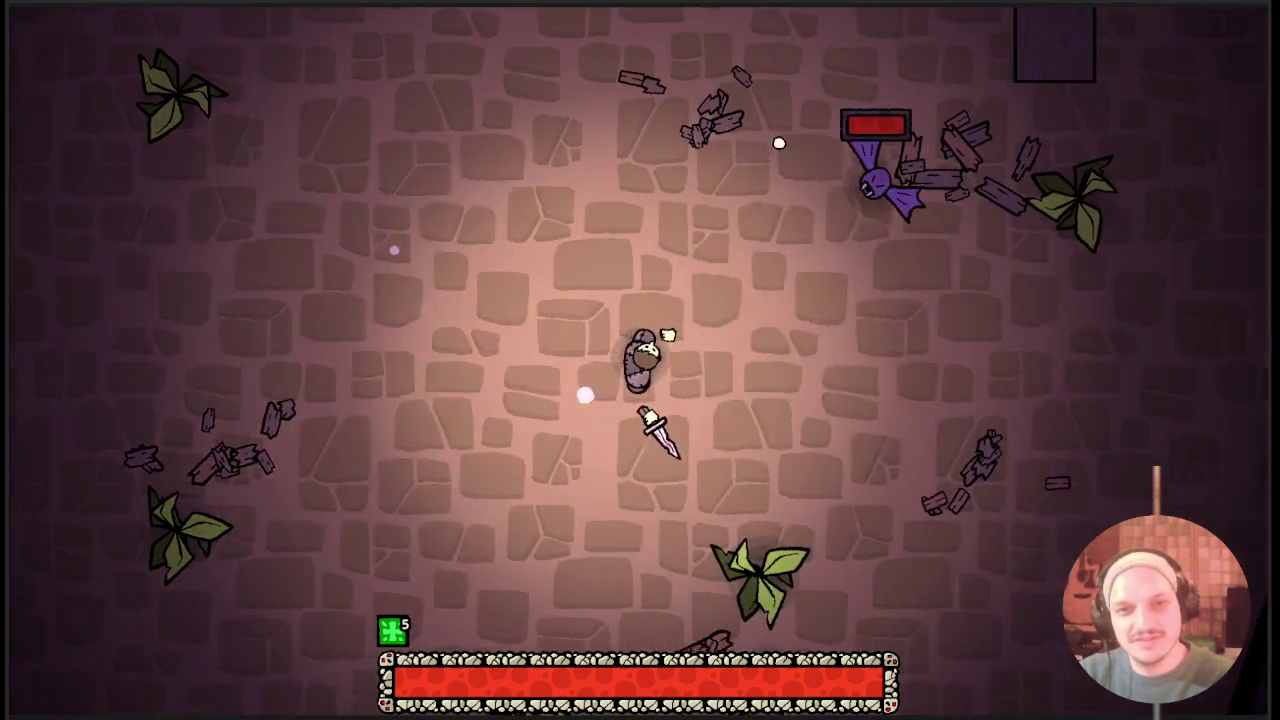
Circle around the bat, then close in and strike it twice with the sword.
{"action": "key", "text": "a"}
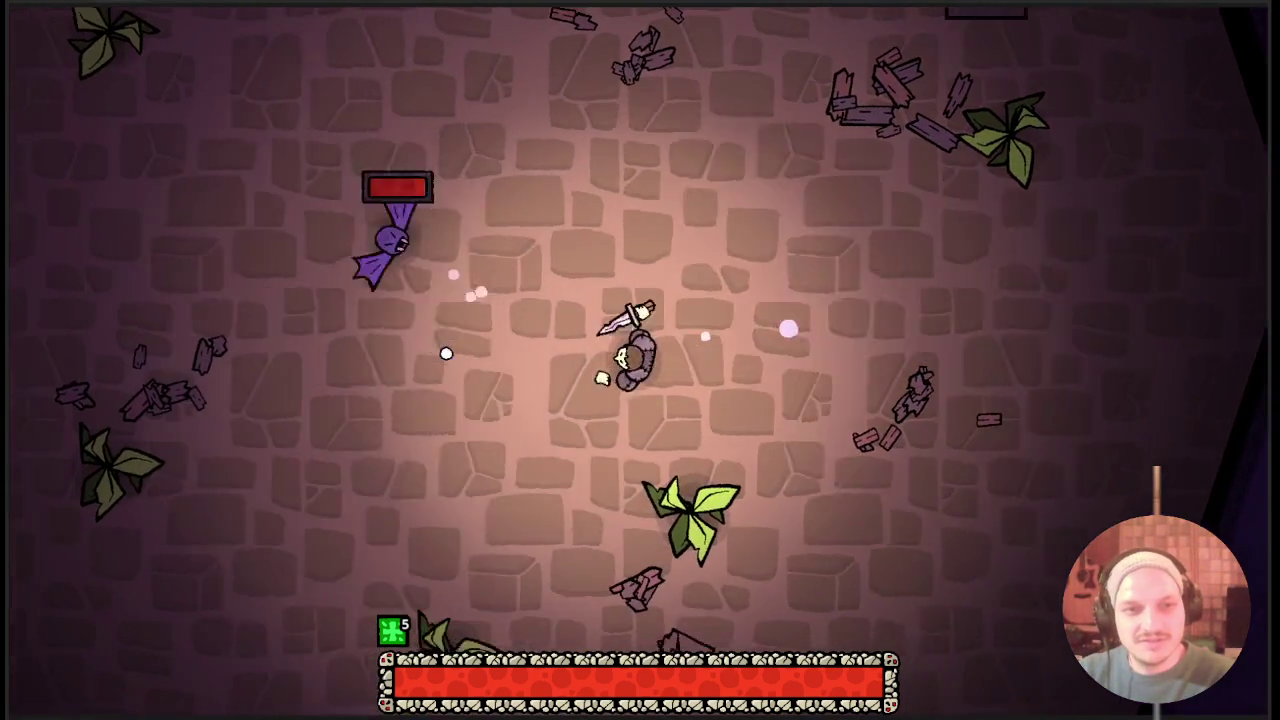
{"action": "key", "text": "w"}
{"action": "key", "text": "s"}
{"action": "key", "text": "d"}
{"action": "key", "text": "s"}
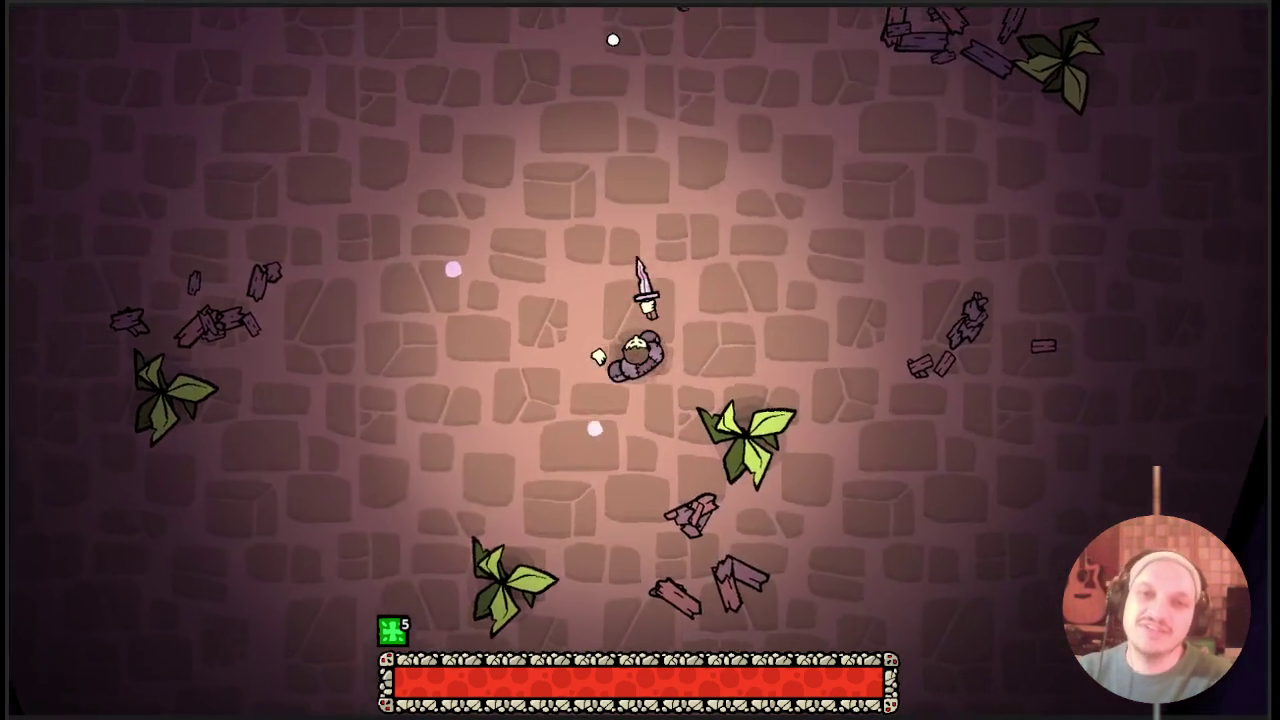
{"action": "key", "text": "w"}
{"action": "key", "text": "a"}
{"action": "key", "text": "s"}
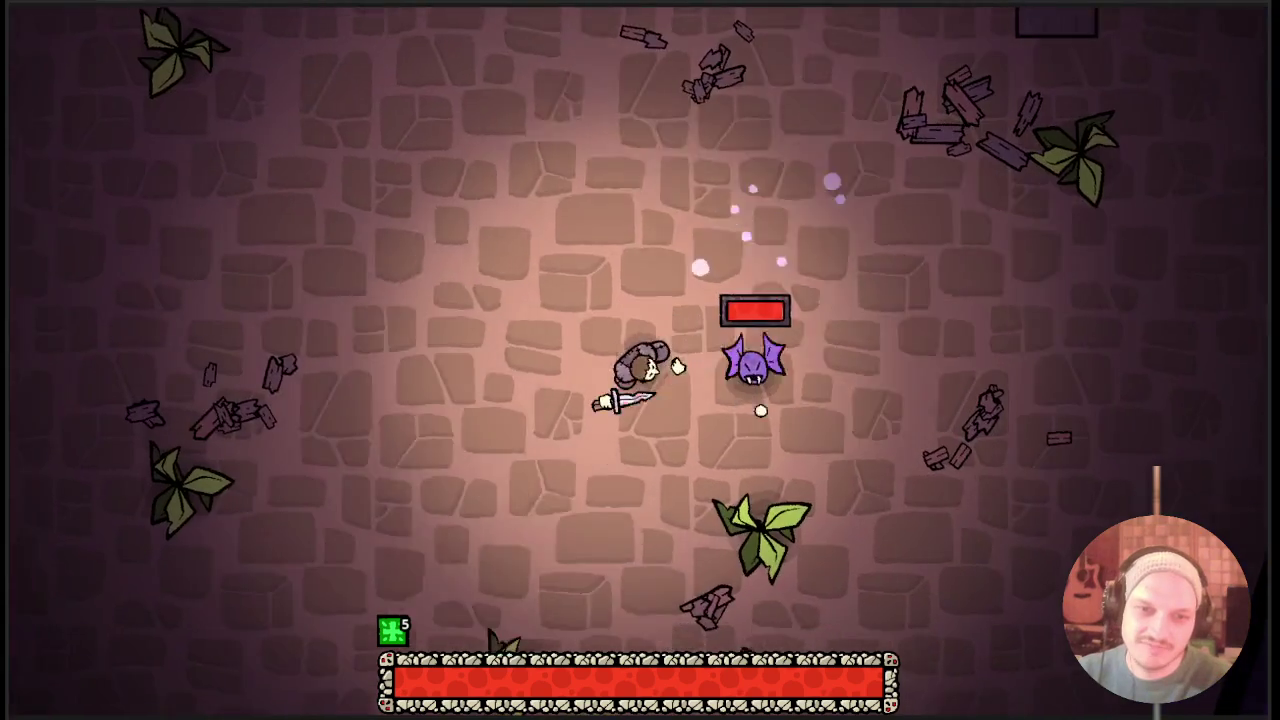
{"action": "key", "text": "d"}
{"action": "key", "text": "w"}
{"action": "key", "text": "a"}
{"action": "key", "text": "s"}
{"action": "key", "text": "d"}
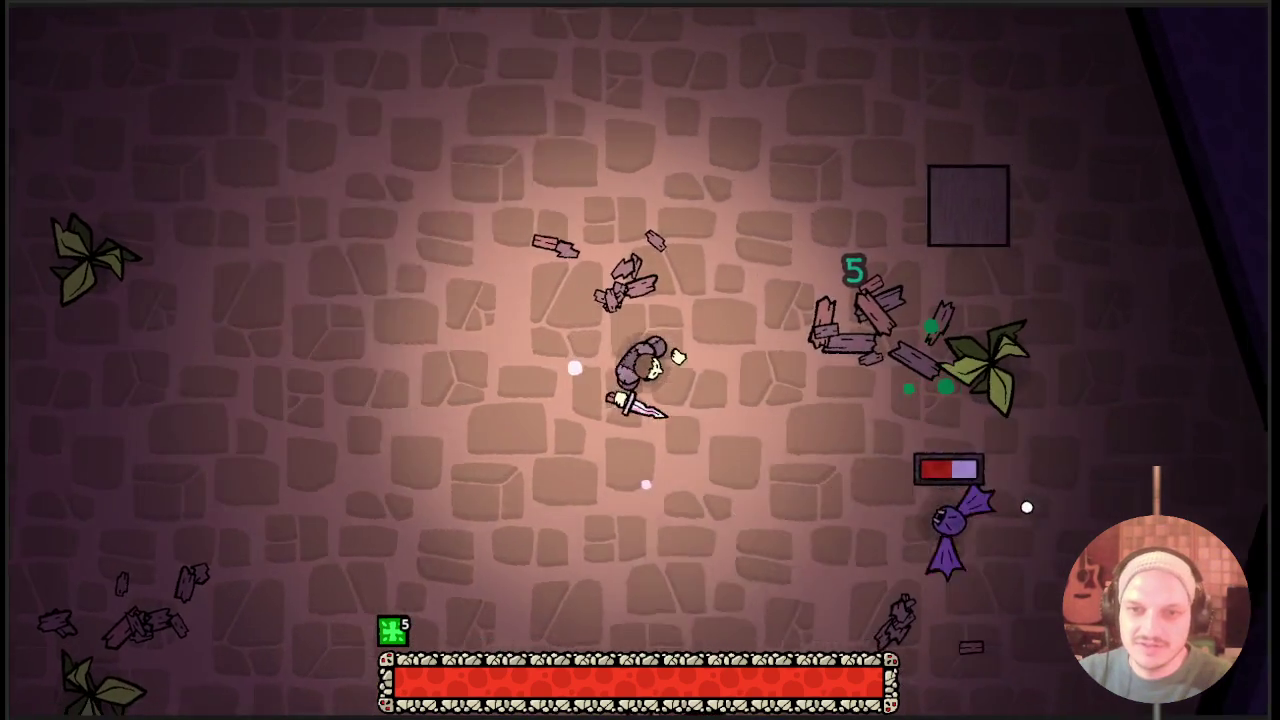
{"action": "key", "text": "w"}
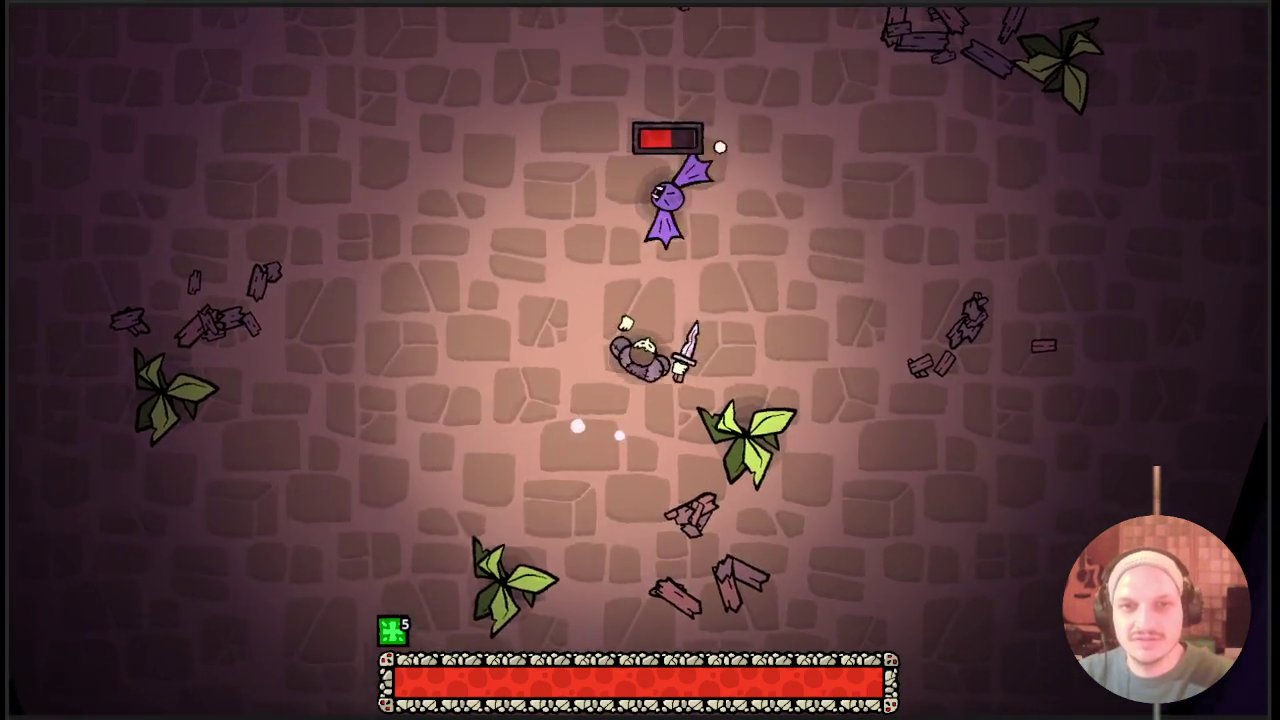
{"action": "key", "text": "d"}
{"action": "key", "text": "s"}
{"action": "key", "text": "d"}
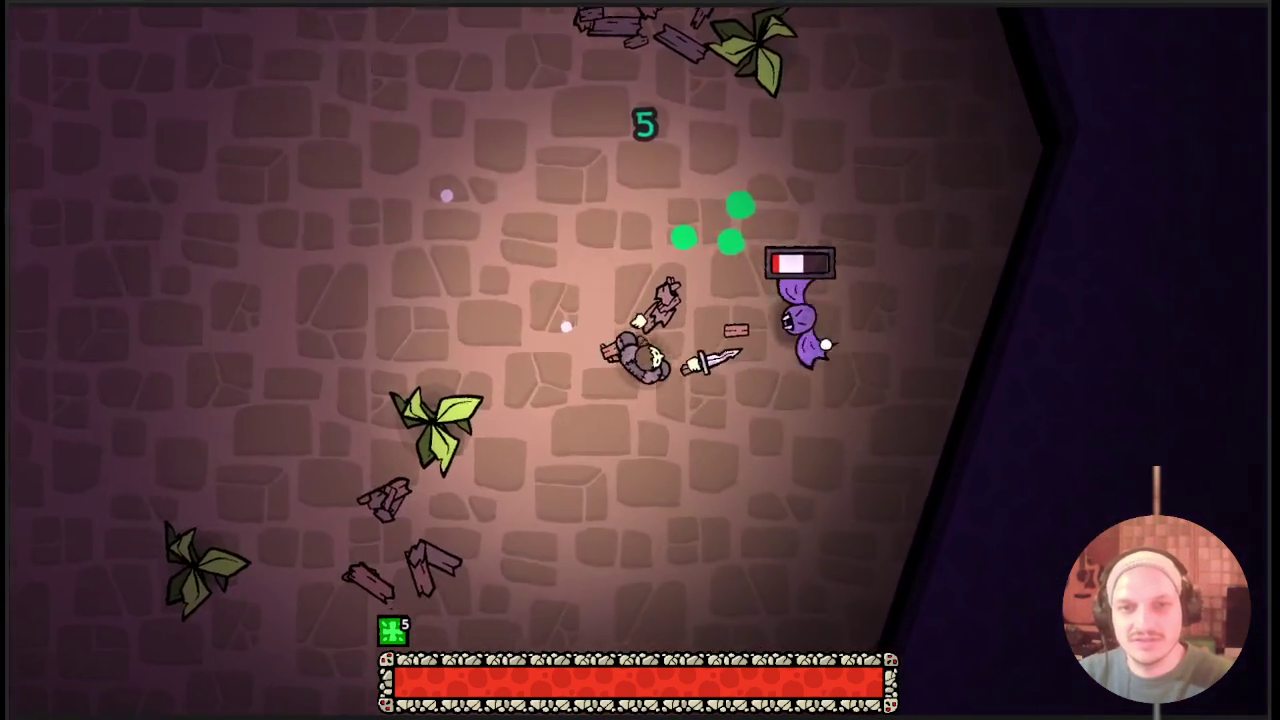
{"action": "key", "text": "a"}
{"action": "key", "text": "w"}
{"action": "key", "text": "d"}
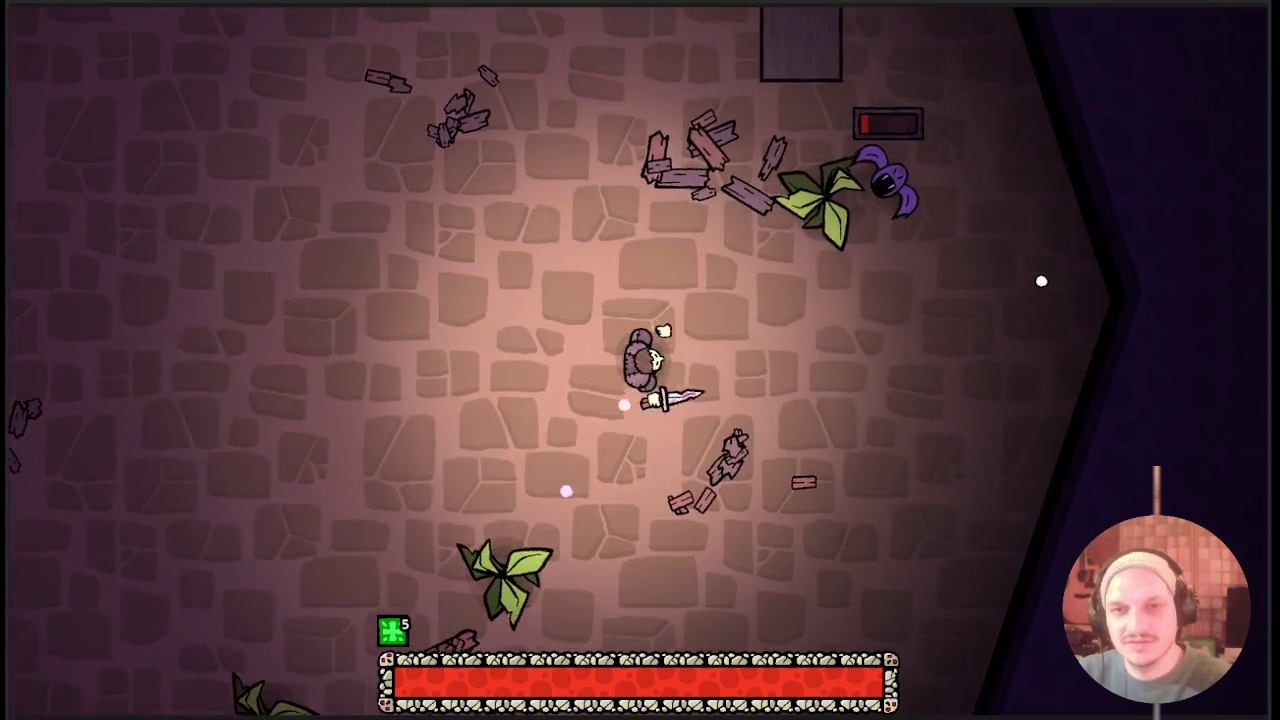
{"action": "left_click", "coordinate": [1041, 281]}
{"action": "left_click", "coordinate": [915, 462]}
Smash the crate beside the character, slash across the room, and reopen the equipment inventory.
{"action": "key", "text": "w"}
{"action": "key", "text": "d"}
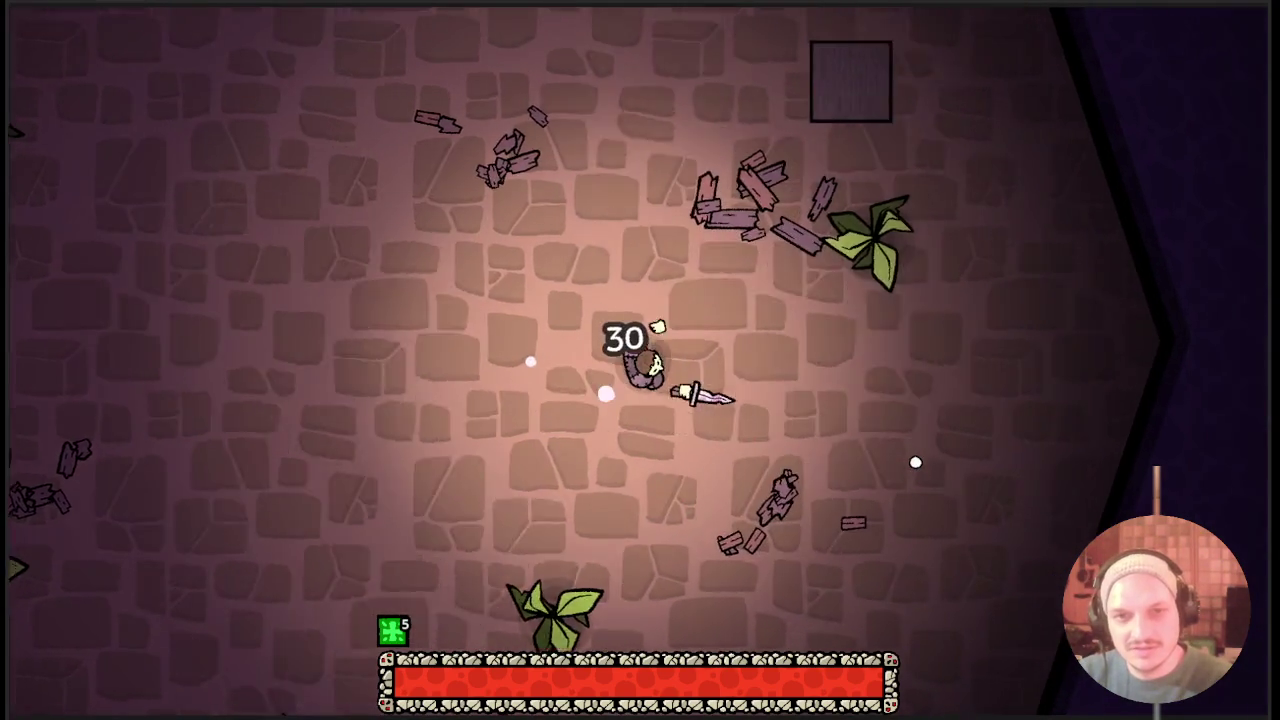
{"action": "key", "text": "w"}
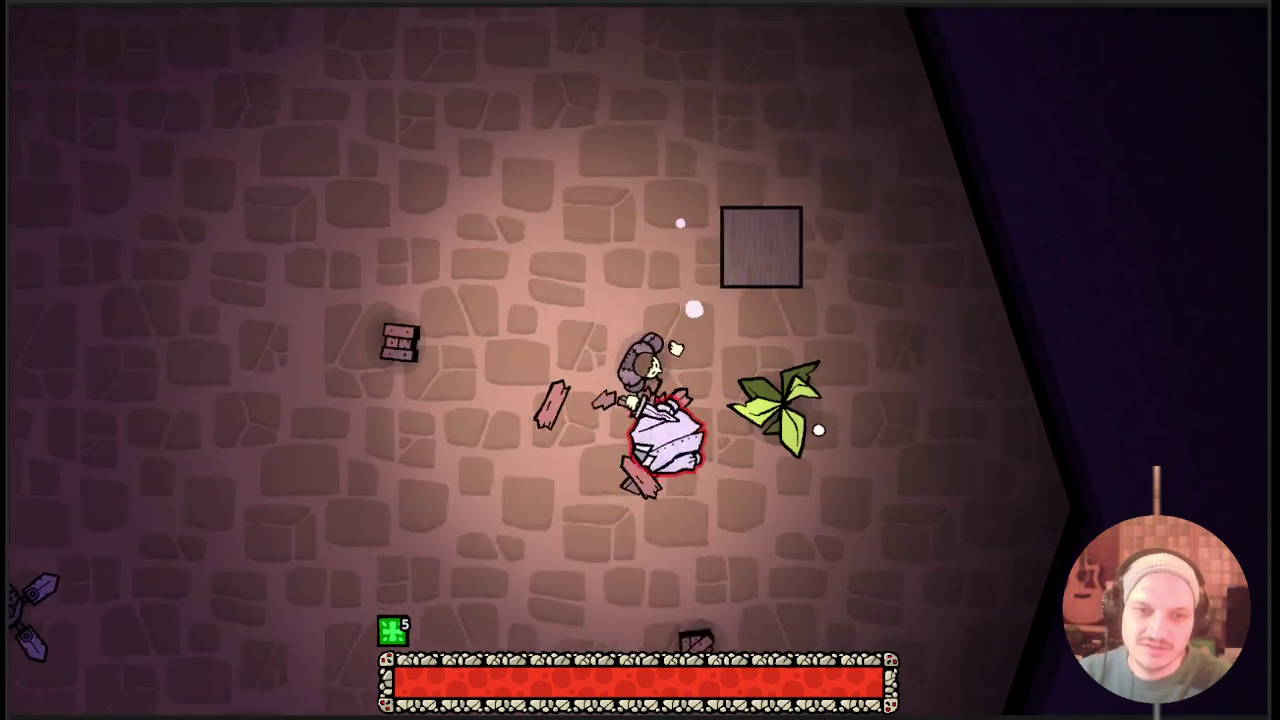
{"action": "left_click", "coordinate": [818, 430]}
{"action": "key", "text": "s"}
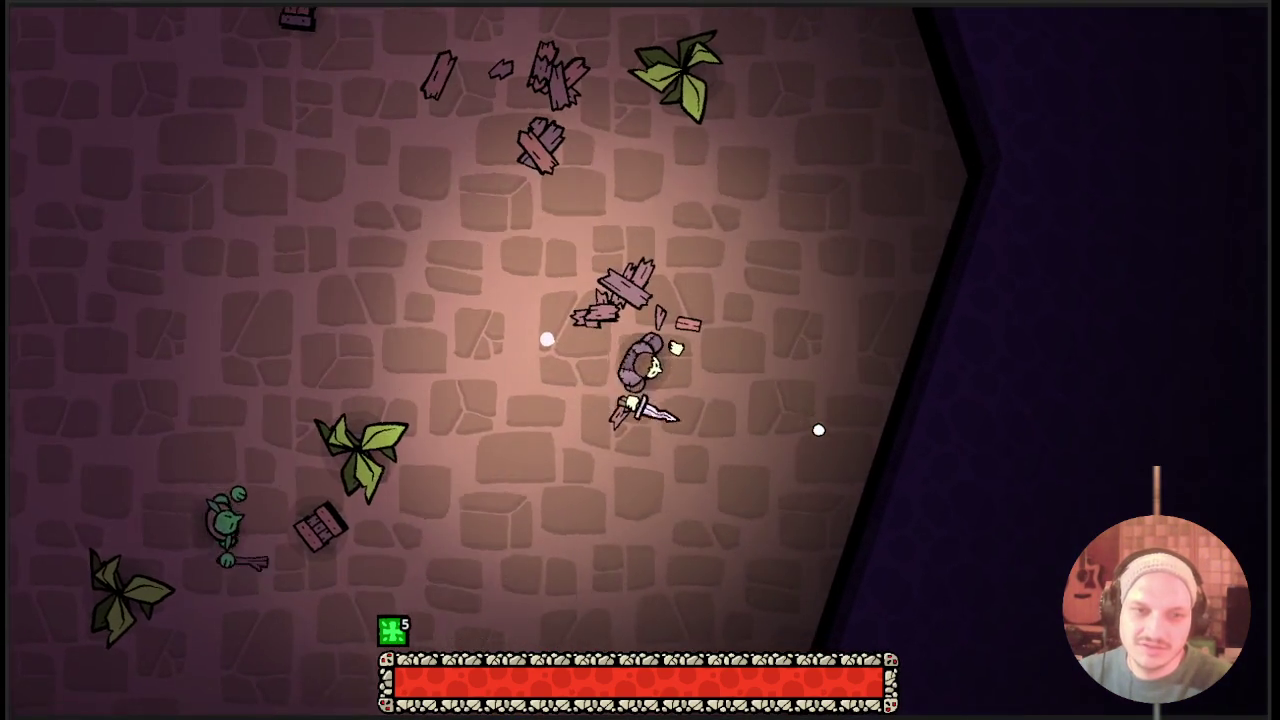
{"action": "key", "text": "a"}
{"action": "key", "text": "a"}
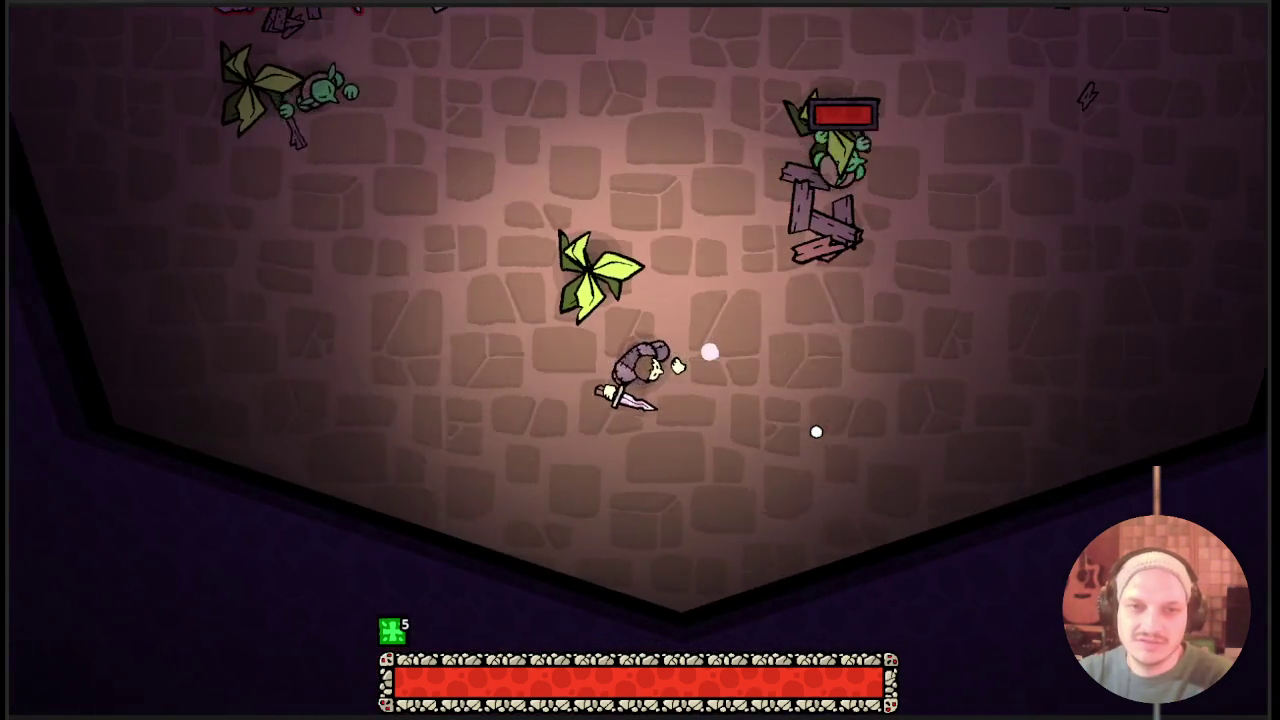
{"action": "left_click", "coordinate": [448, 328]}
{"action": "key", "text": "s"}
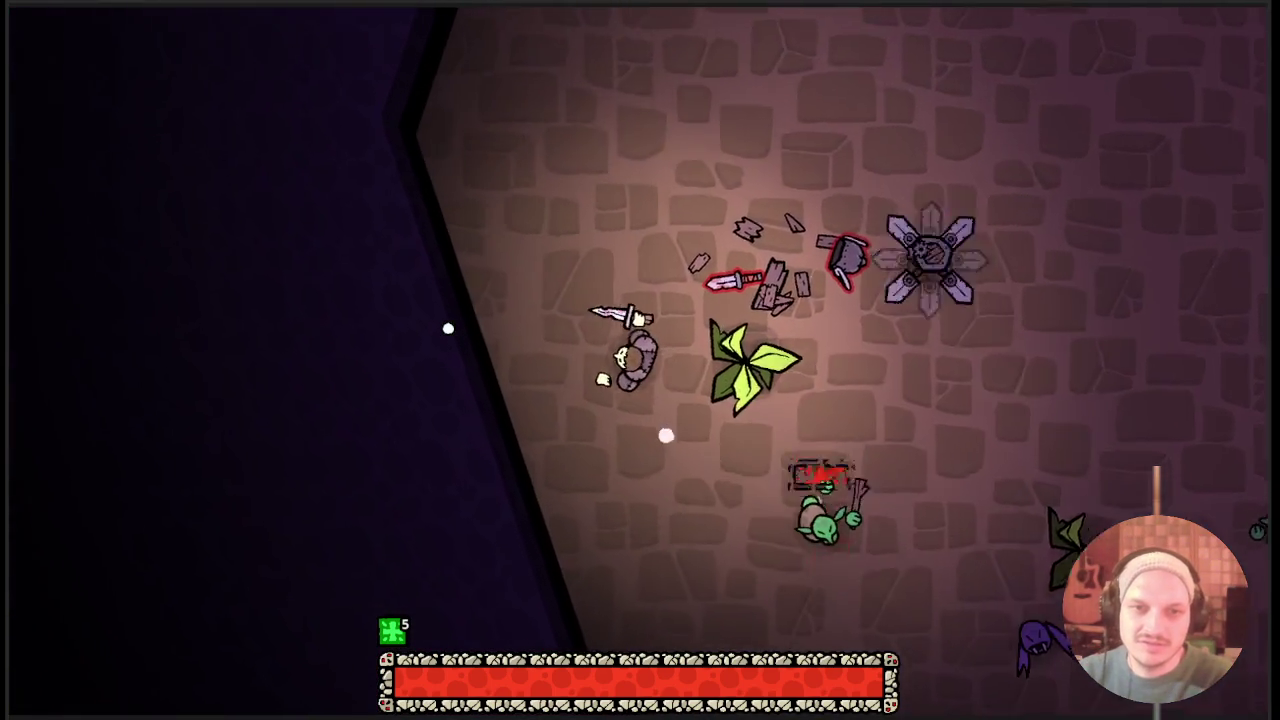
{"action": "key", "text": "d"}
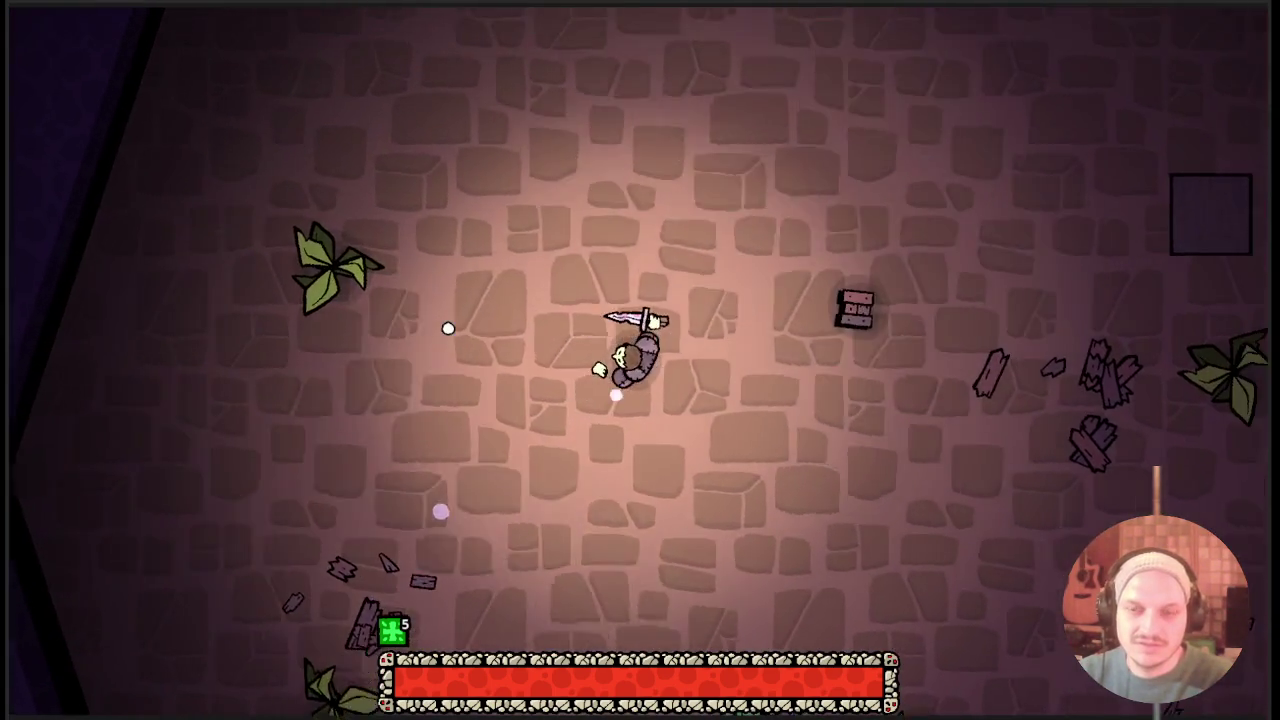
{"action": "key", "text": "w"}
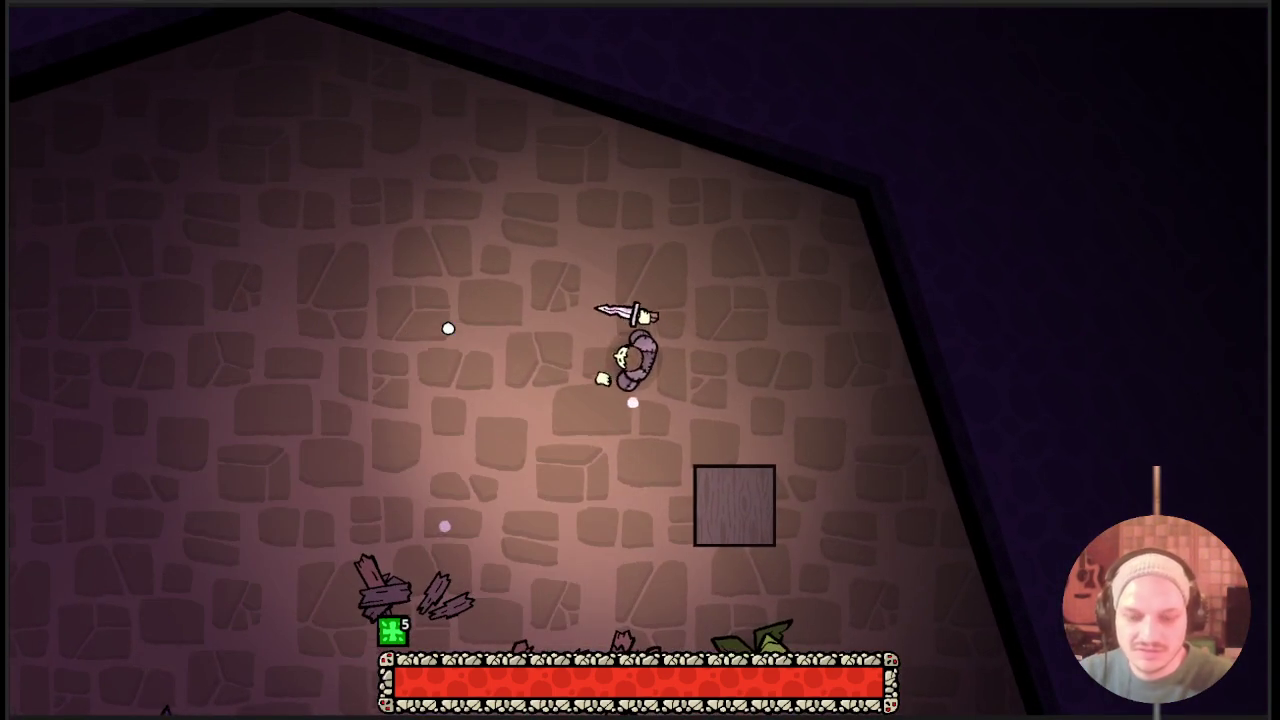
{"action": "key", "text": "Tab"}
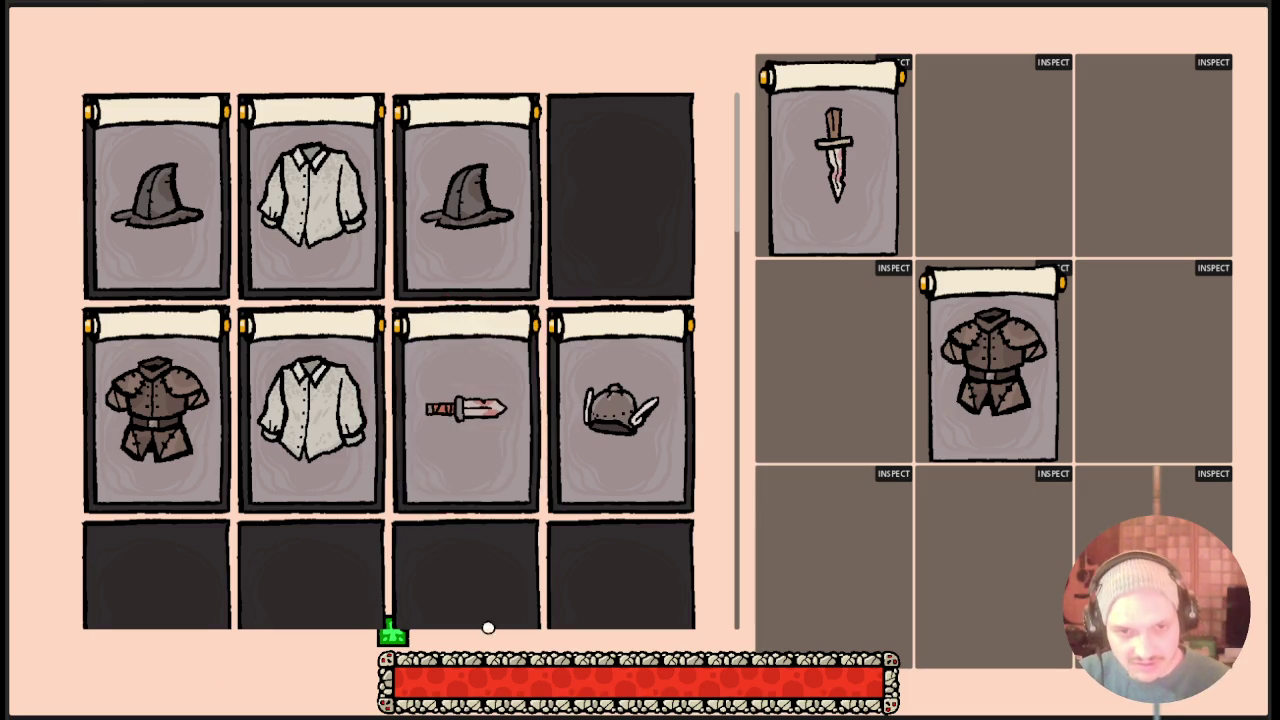
Check the helmet card's stats, equip the Sharp Edges helmet, and return to the dungeon.
{"action": "left_click", "coordinate": [631, 416]}
{"action": "mouse_move", "coordinate": [640, 443]}
{"action": "left_mouse_down"}
{"action": "mouse_move", "coordinate": [966, 206]}
{"action": "mouse_move", "coordinate": [990, 160]}
{"action": "left_mouse_up"}
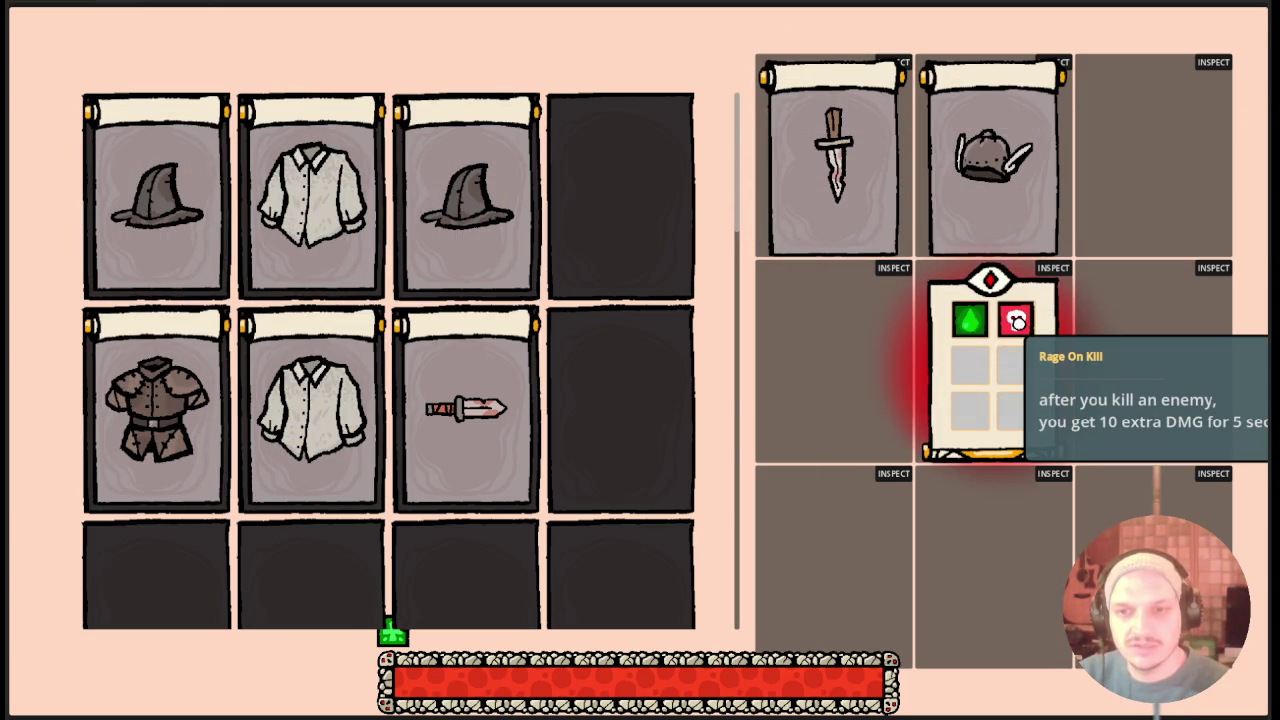
{"action": "key", "text": "Tab"}
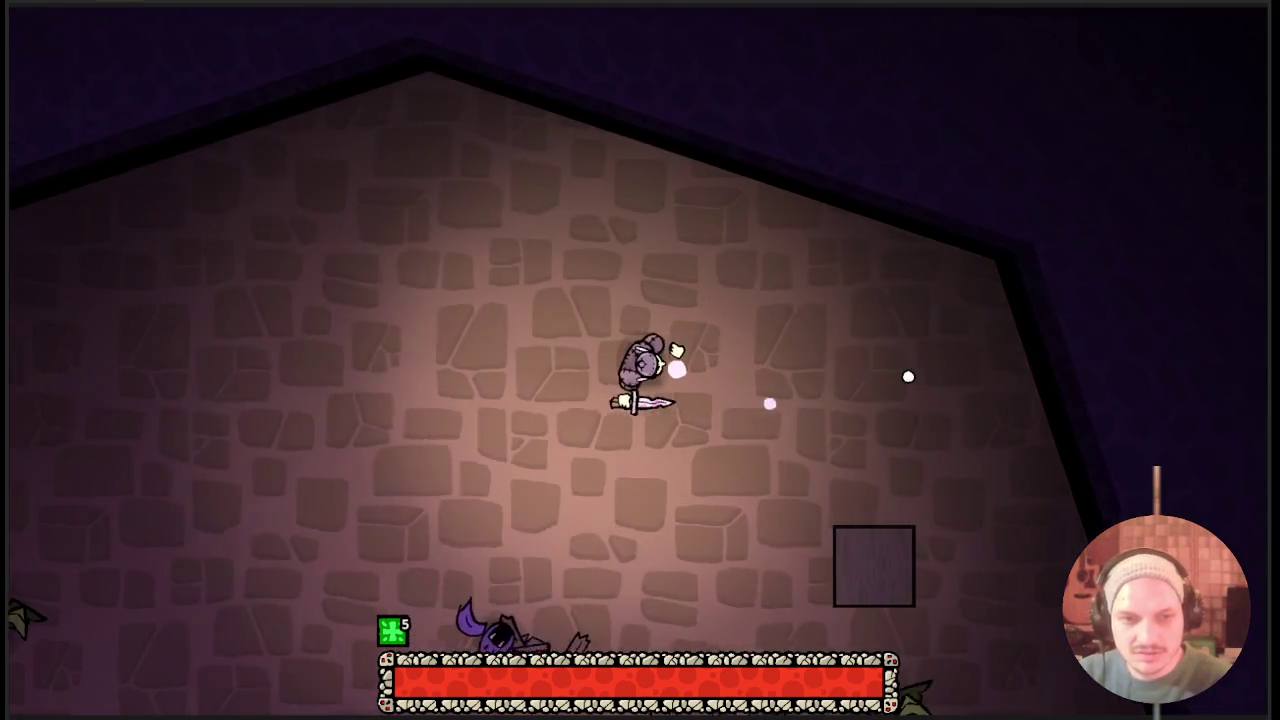
Hit the bat twice with the sword, then repeatedly strike the goblins.
{"action": "key", "text": "s"}
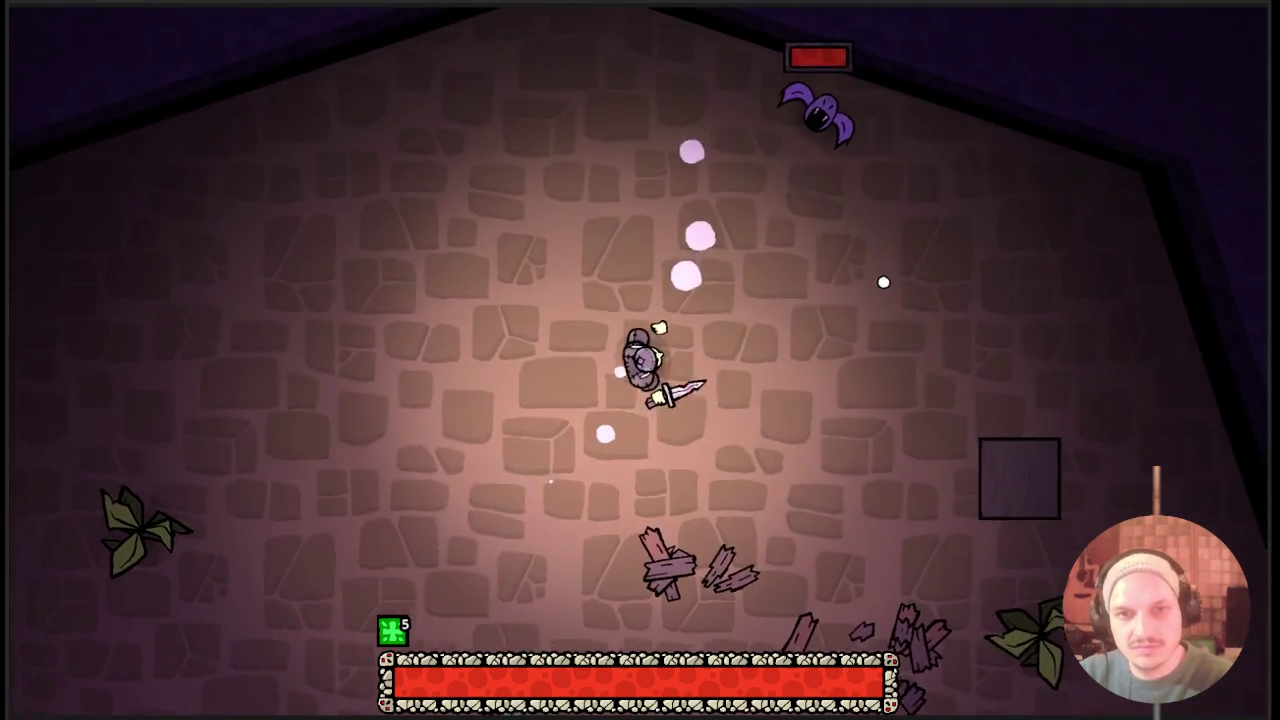
{"action": "left_click", "coordinate": [880, 280]}
{"action": "left_click", "coordinate": [857, 394]}
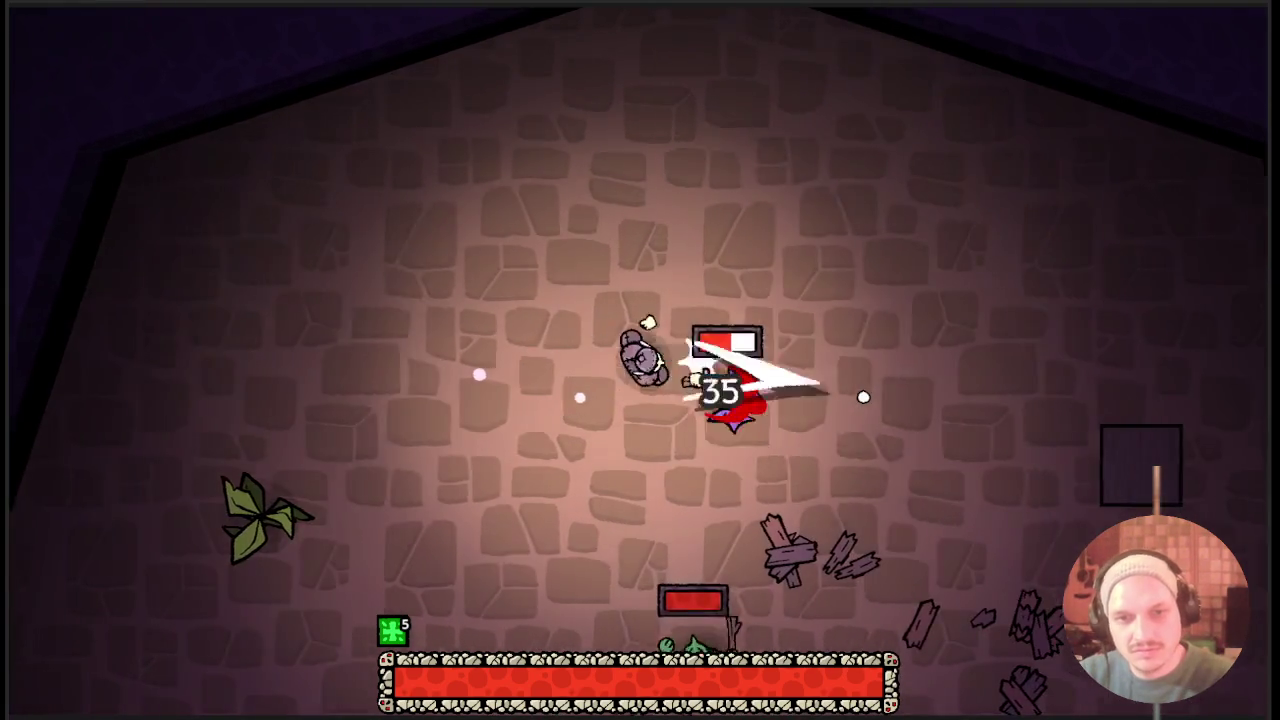
{"action": "key", "text": "a"}
{"action": "left_click", "coordinate": [714, 466]}
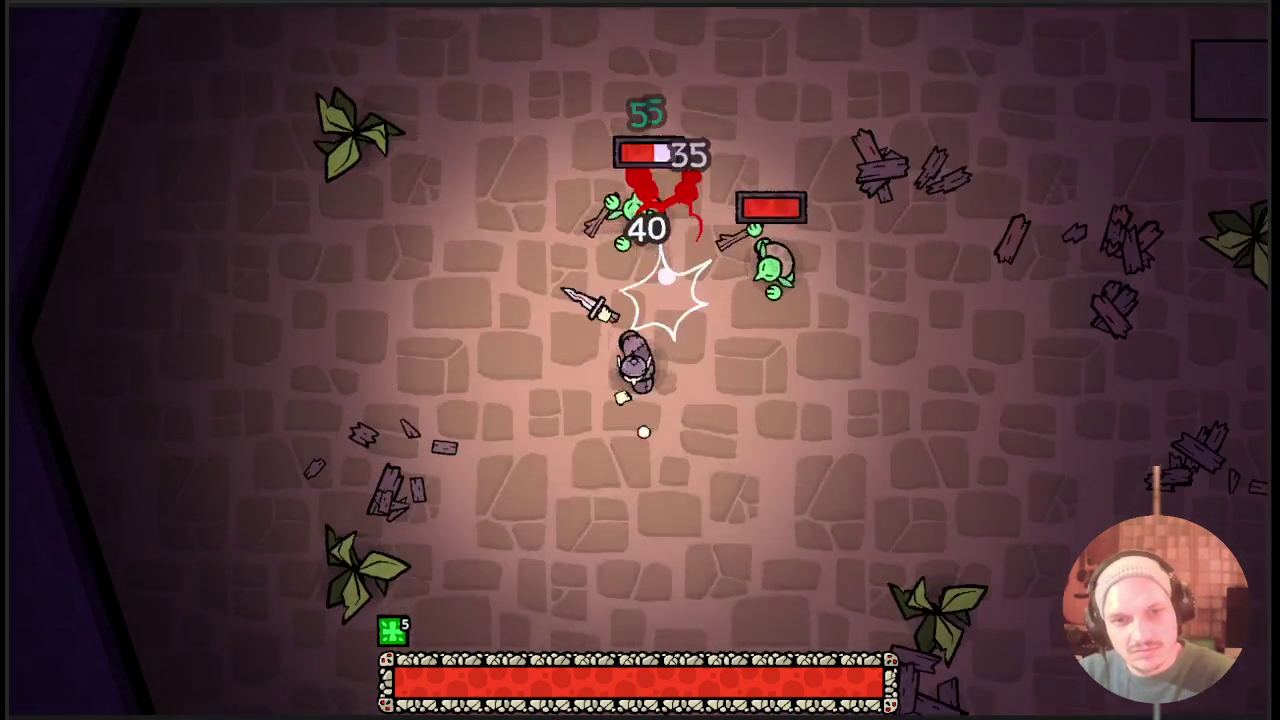
{"action": "left_click", "coordinate": [534, 234]}
{"action": "left_click", "coordinate": [685, 232]}
{"action": "key", "text": "w"}
{"action": "left_click", "coordinate": [685, 232]}
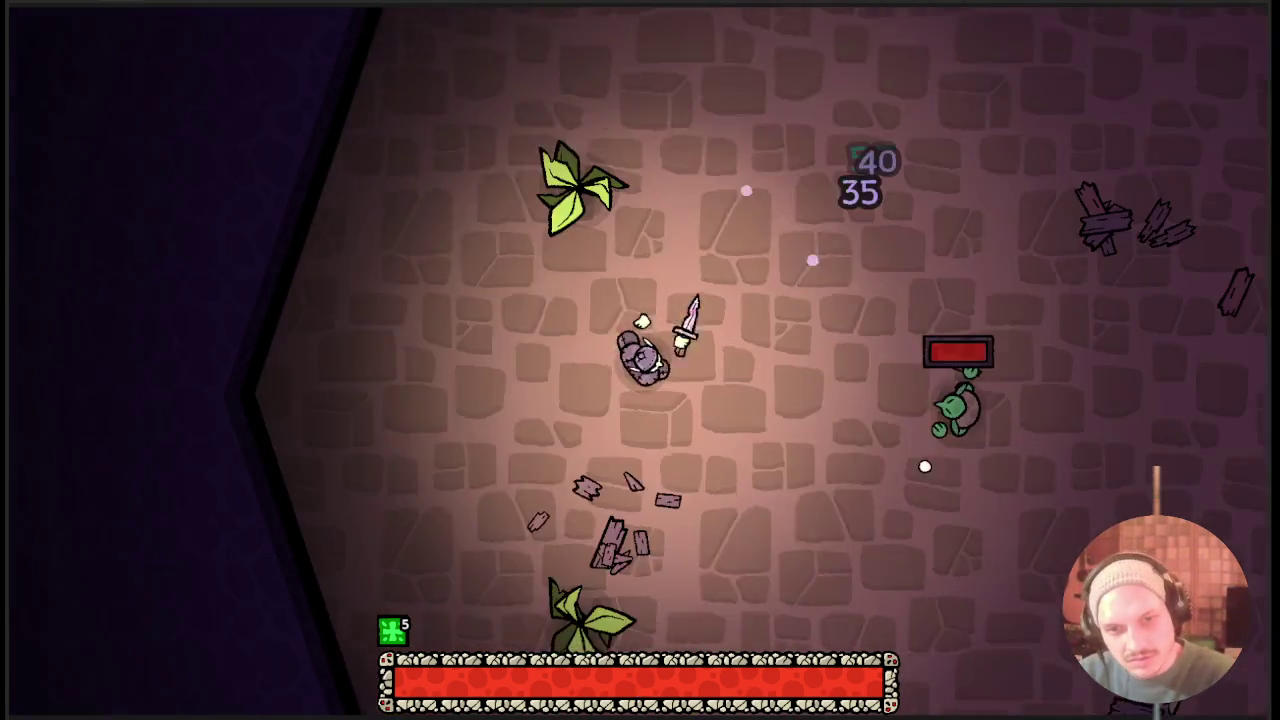
{"action": "left_click", "coordinate": [743, 555]}
Keep fighting the goblins and the spinning-blade enemy while moving around the room.
{"action": "key", "text": "a"}
{"action": "left_click", "coordinate": [1106, 423]}
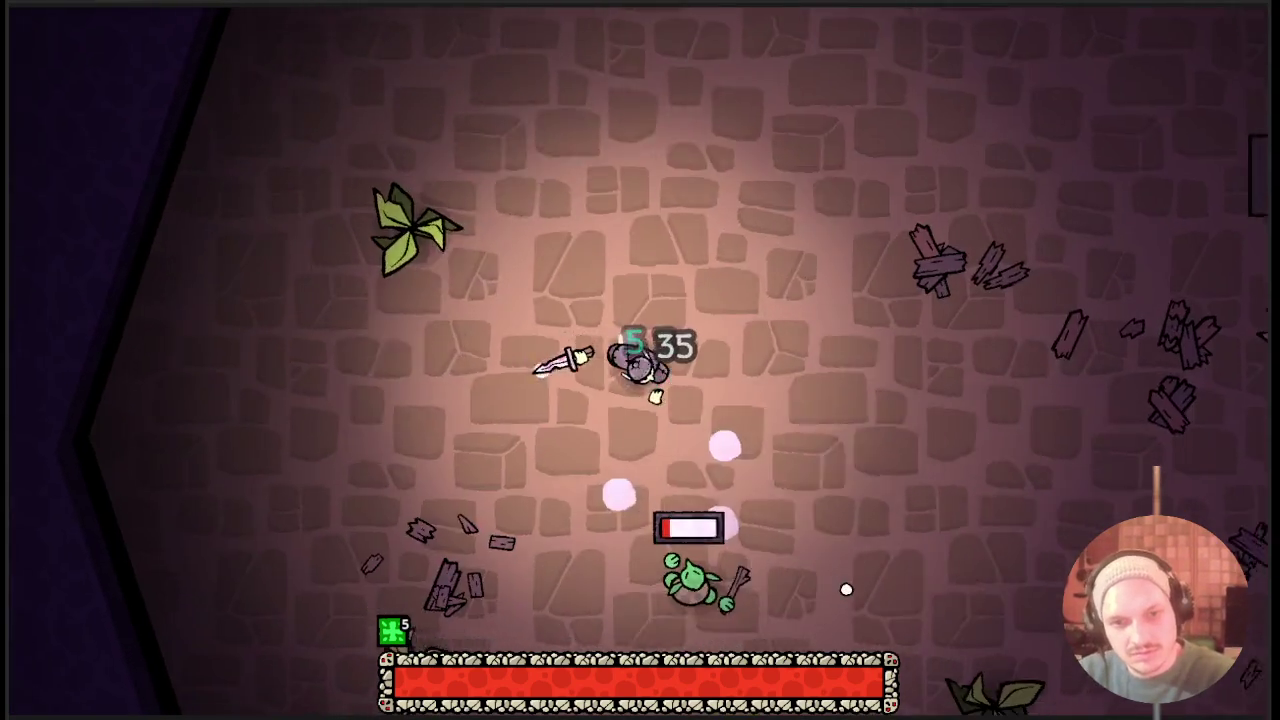
{"action": "key", "text": "s"}
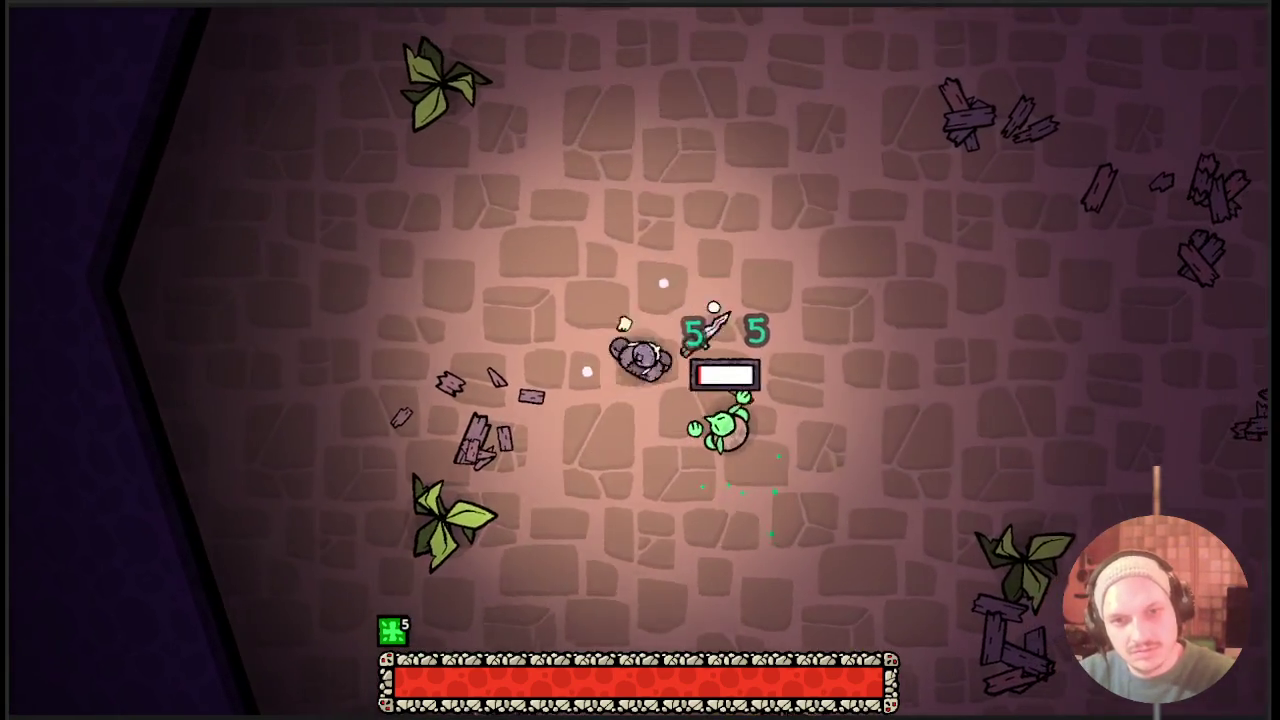
{"action": "left_click", "coordinate": [563, 427]}
{"action": "key", "text": "w"}
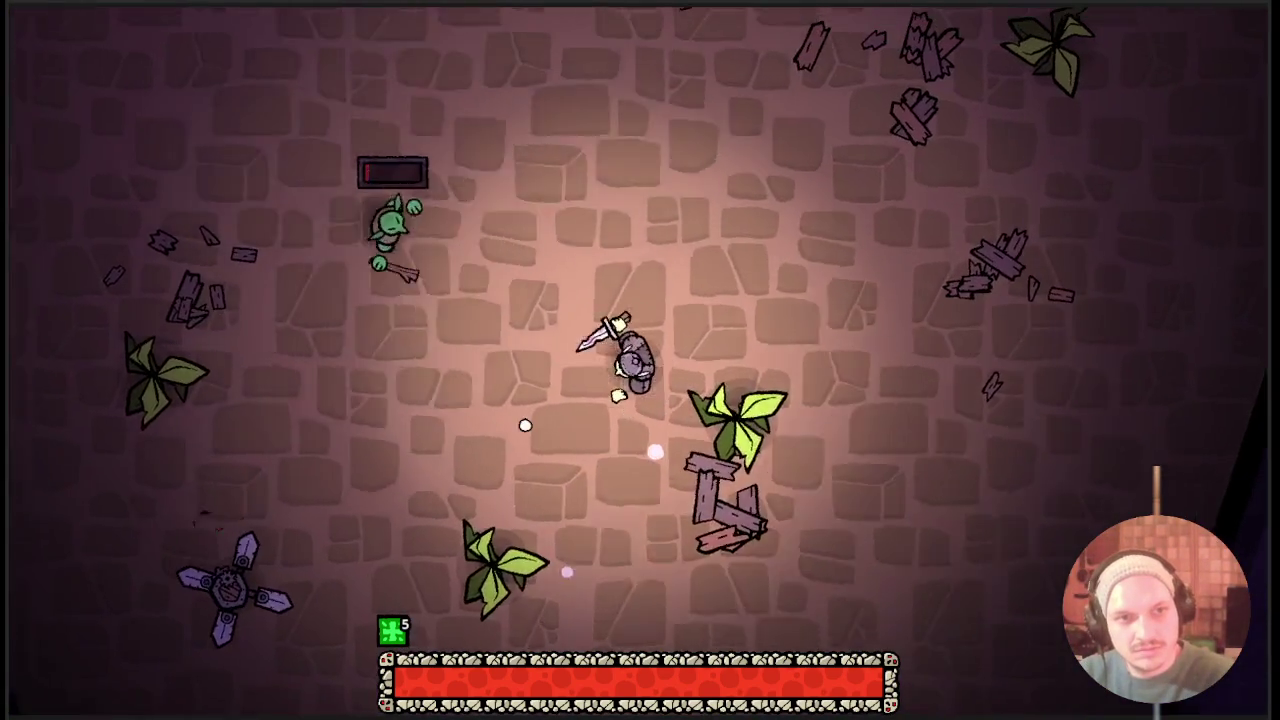
{"action": "left_click", "coordinate": [881, 482]}
{"action": "key", "text": "d"}
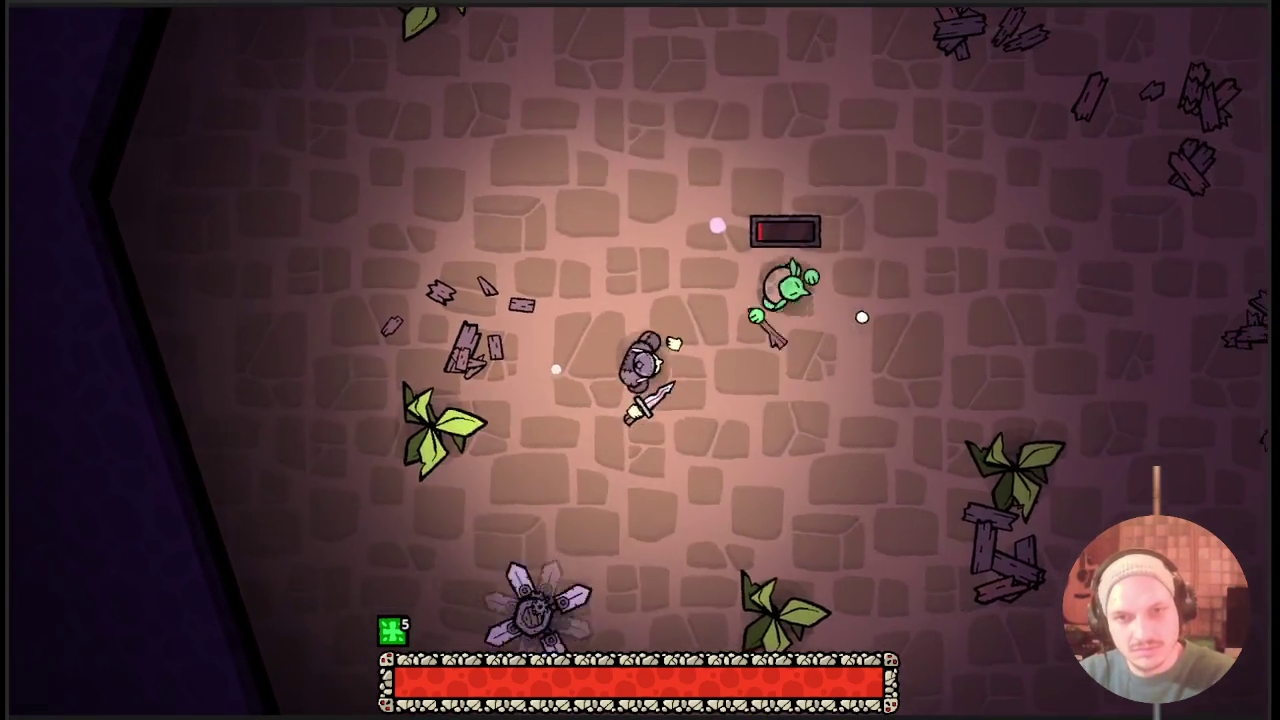
{"action": "left_click", "coordinate": [808, 429]}
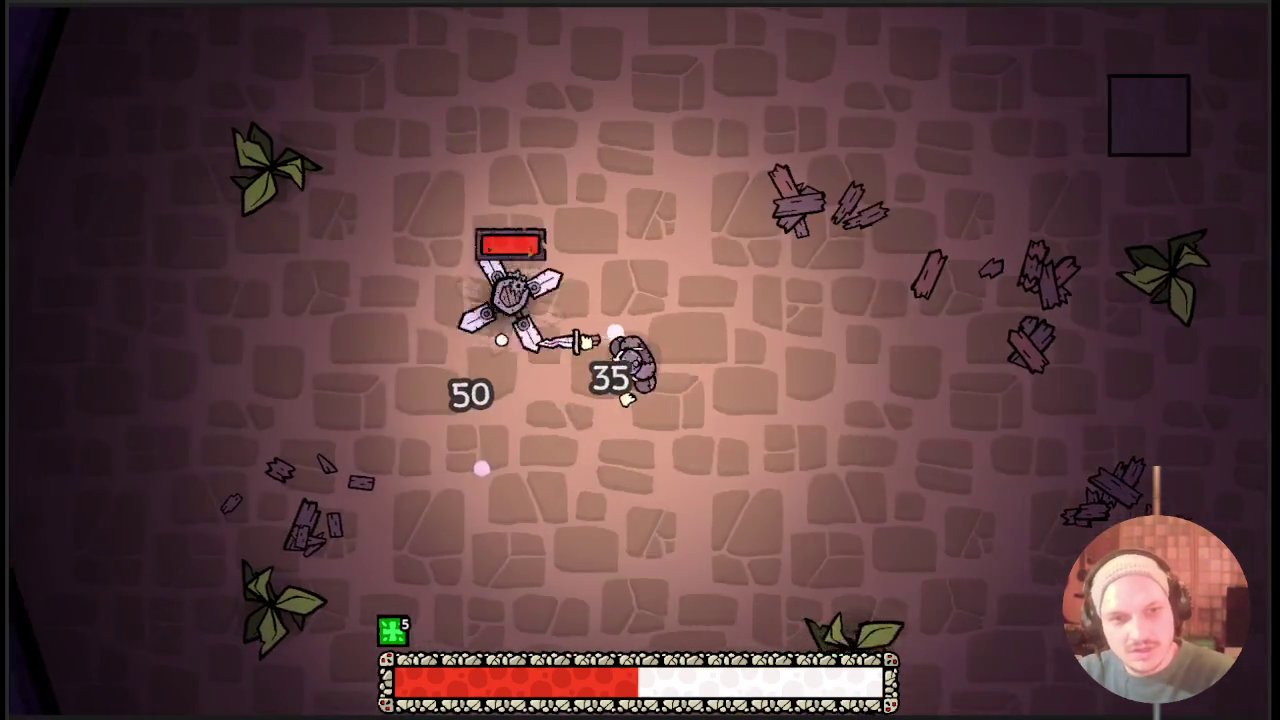
{"action": "key", "text": "w"}
{"action": "left_click", "coordinate": [784, 401]}
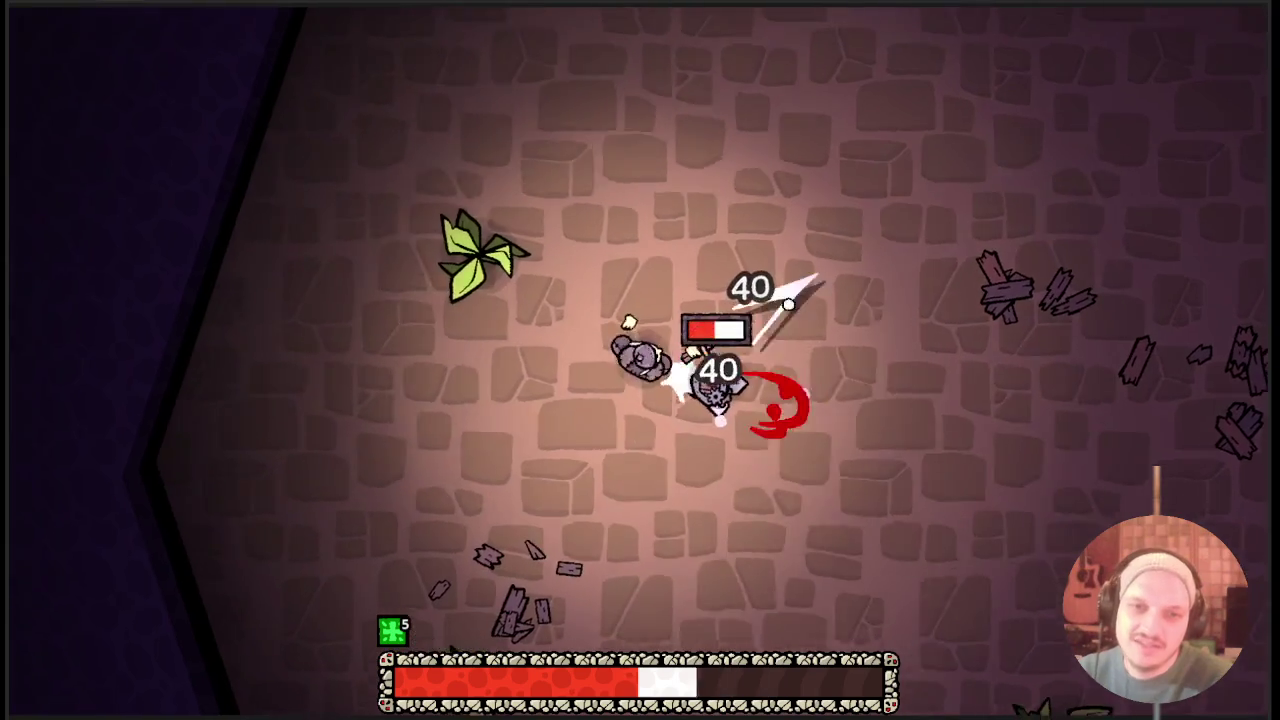
{"action": "key", "text": "d"}
{"action": "left_click", "coordinate": [383, 166]}
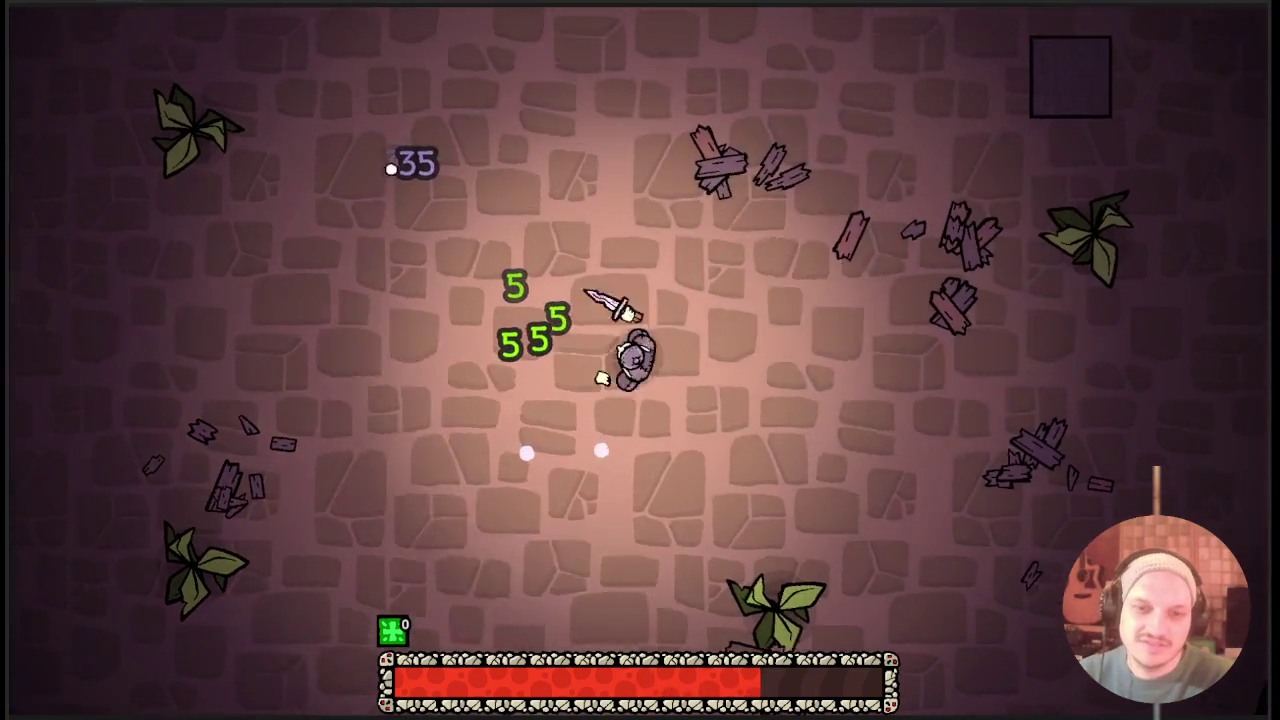
{"action": "key", "text": "d"}
{"action": "key", "text": "s"}
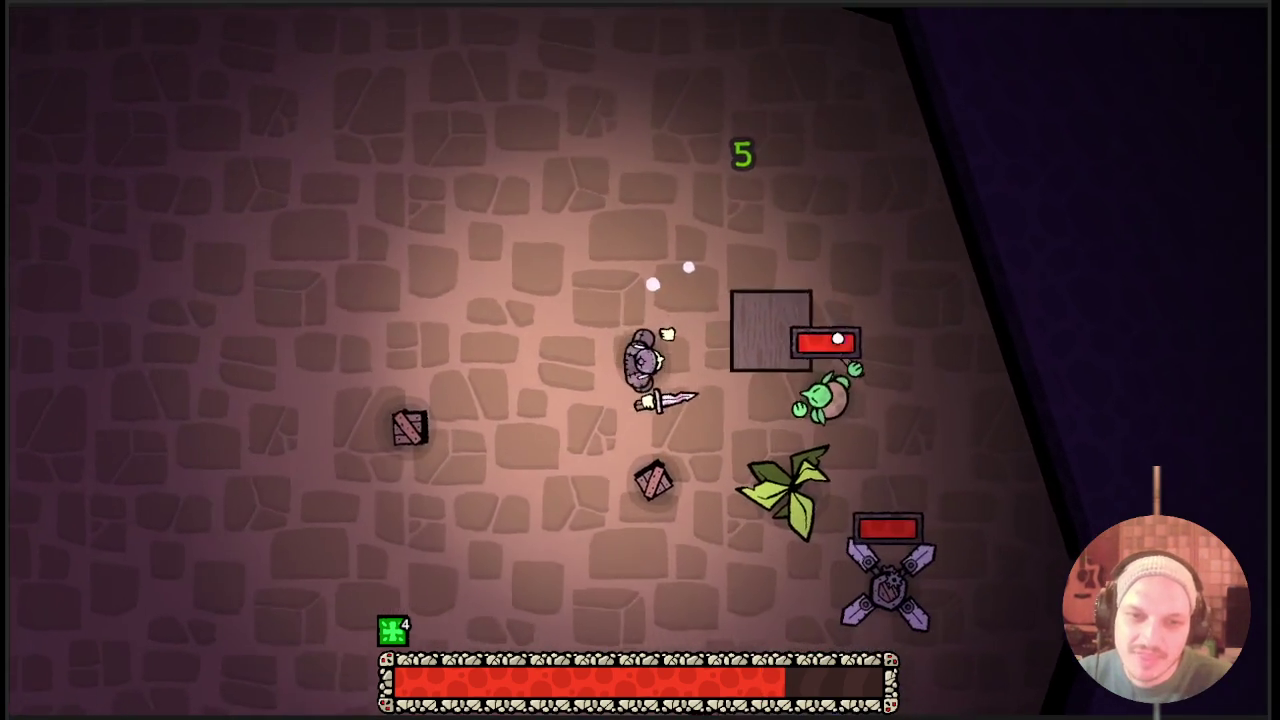
Walk through the cleared room past the crates, then reopen the item-card inventory.
{"action": "key", "text": "s"}
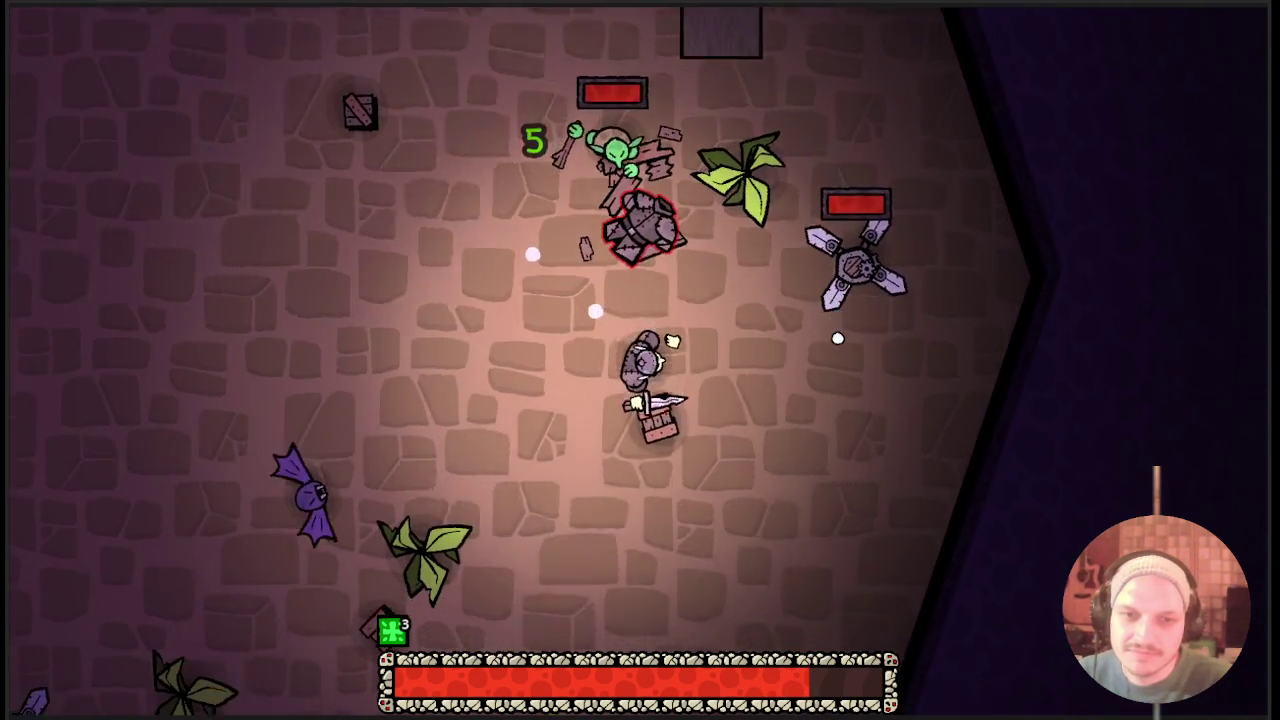
{"action": "key", "text": "a"}
{"action": "key", "text": "s"}
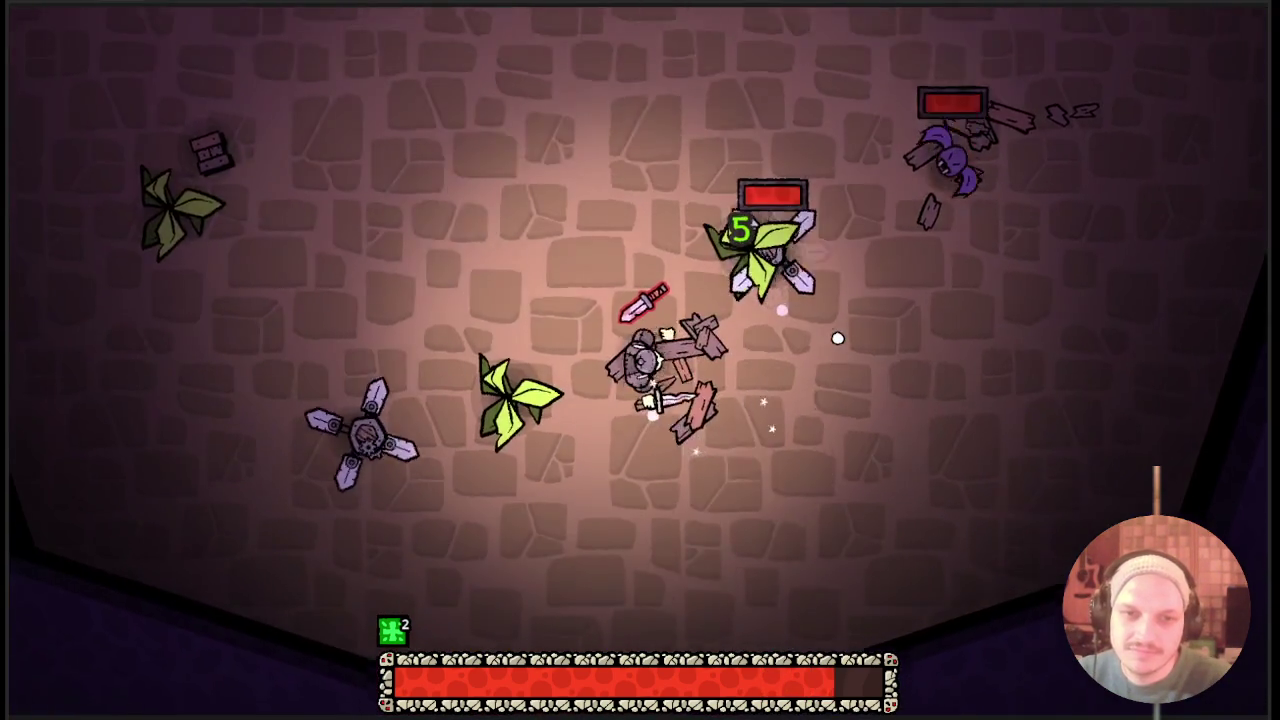
{"action": "key", "text": "a"}
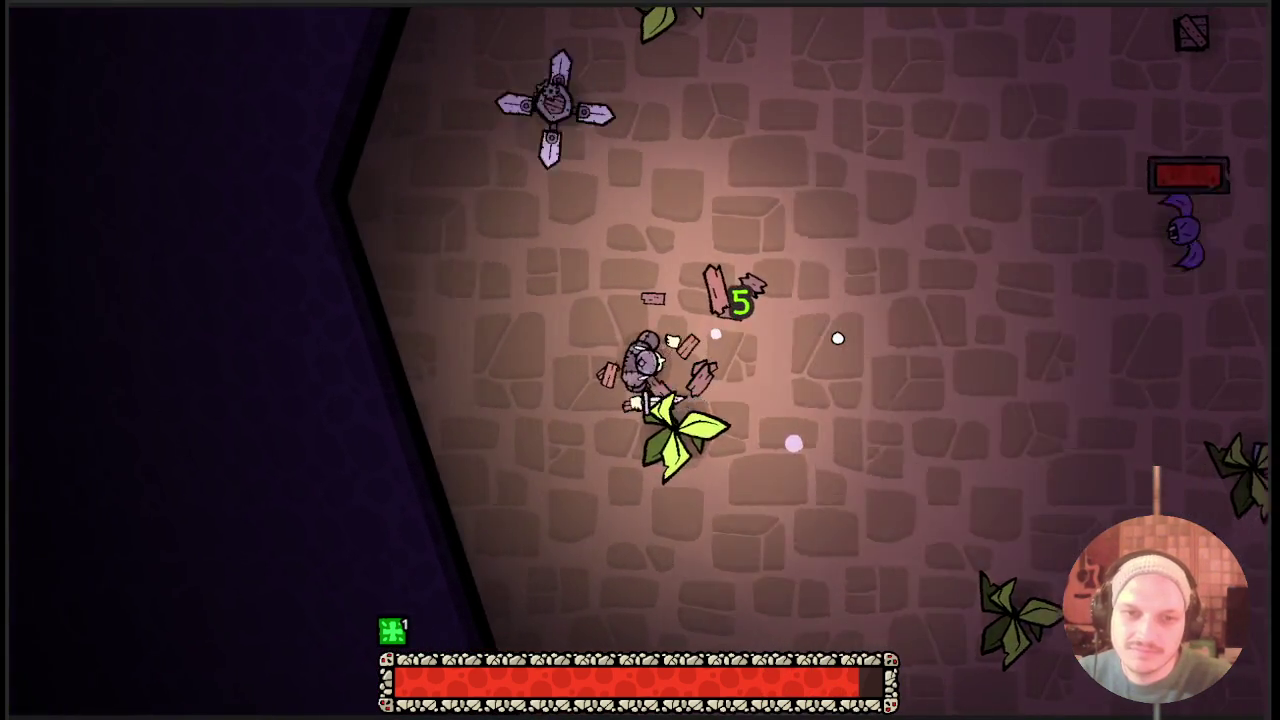
{"action": "key", "text": "d"}
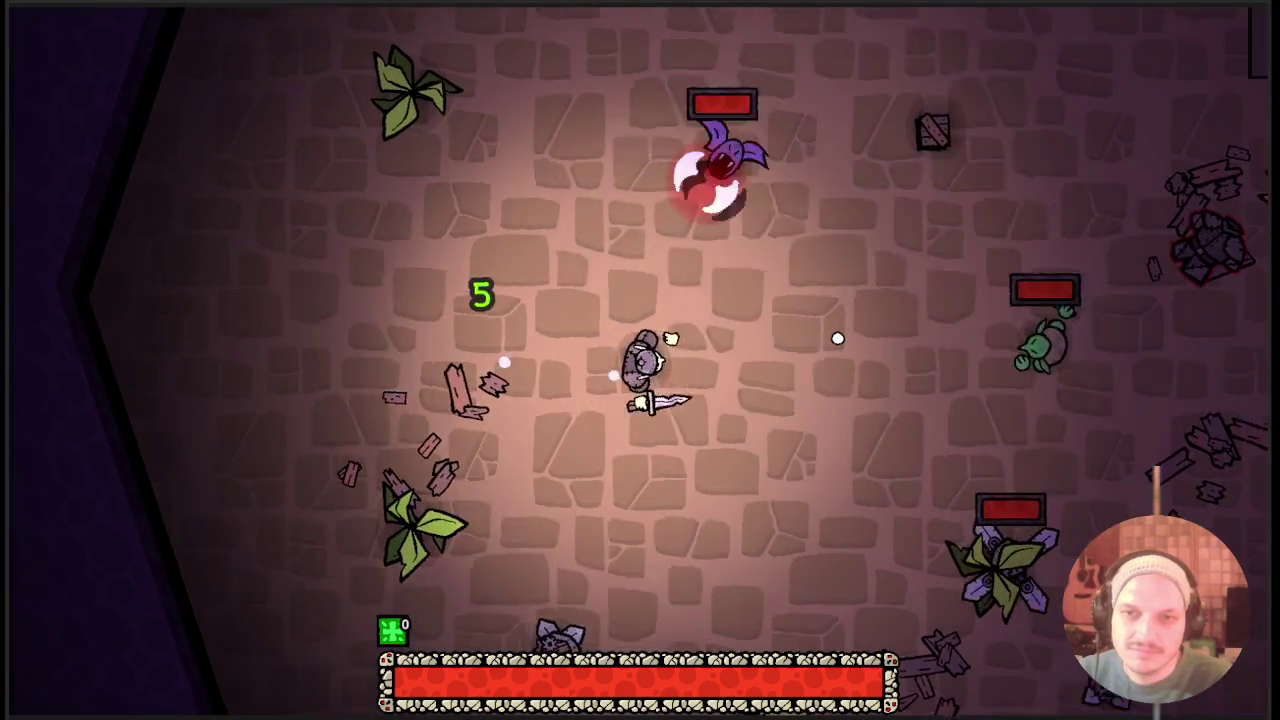
{"action": "key", "text": "d"}
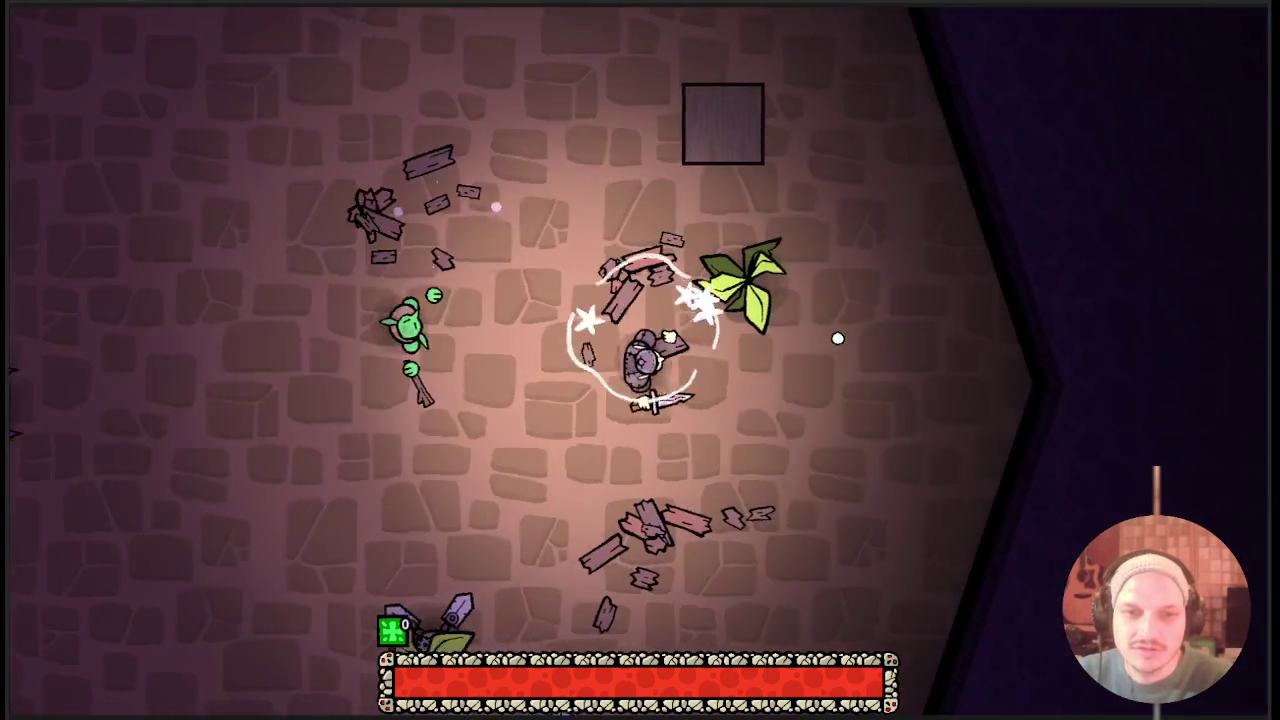
{"action": "key", "text": "w"}
{"action": "key", "text": "d"}
{"action": "key", "text": "w"}
{"action": "key", "text": "a"}
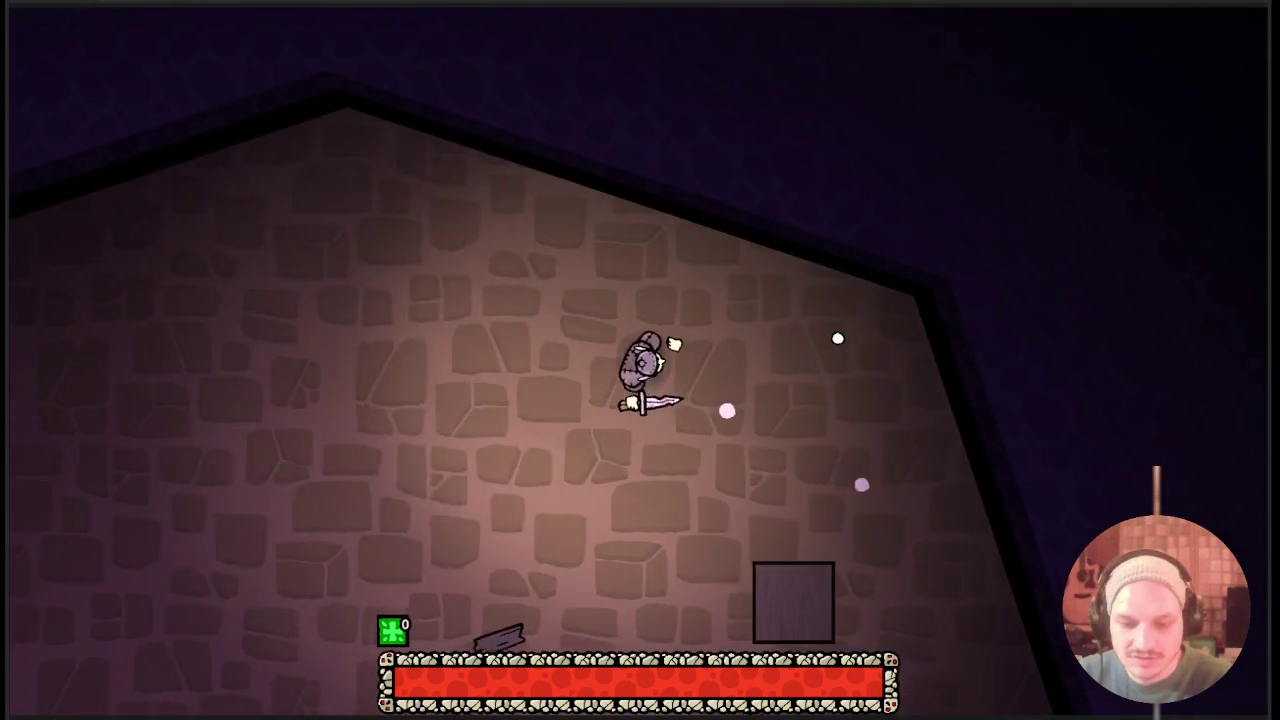
{"action": "key", "text": "Tab"}
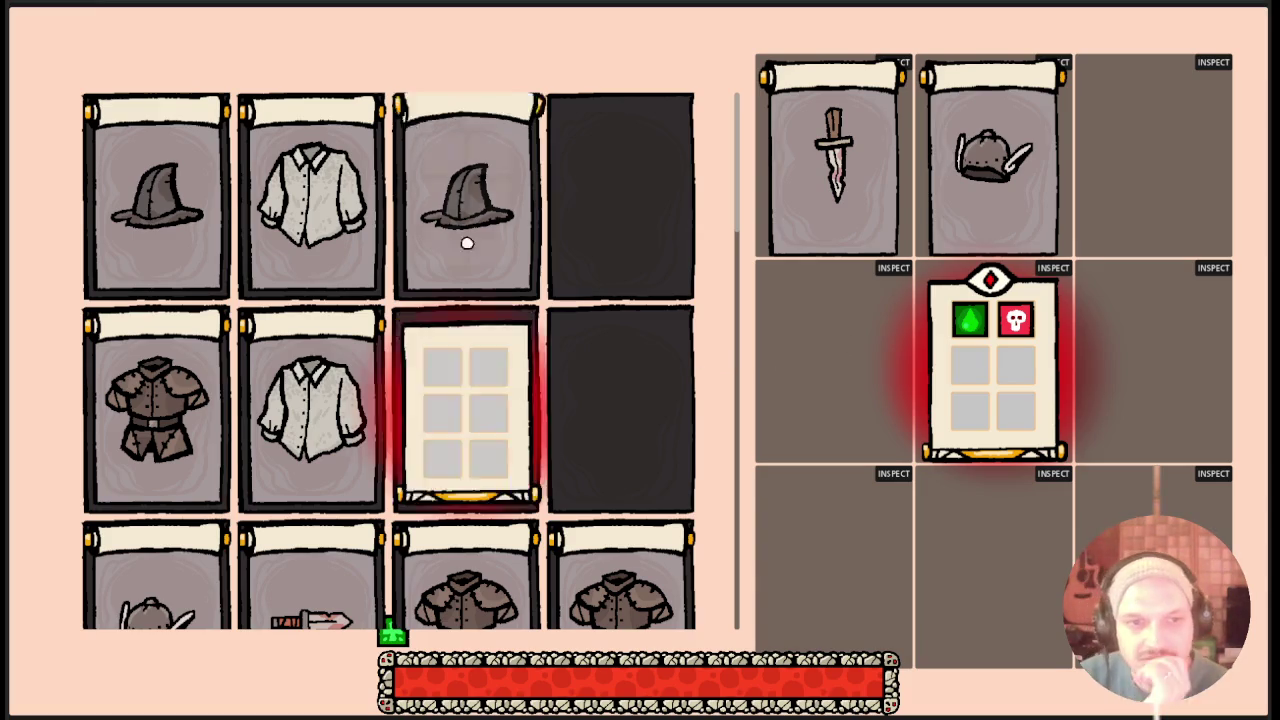
Read the cards' skill tooltips and equip the sword and skull card in the armor slot.
{"action": "scroll", "coordinate": [502, 295], "scroll_direction": "down", "scroll_amount": 2}
{"action": "scroll", "coordinate": [623, 340], "scroll_direction": "up", "scroll_amount": 2}
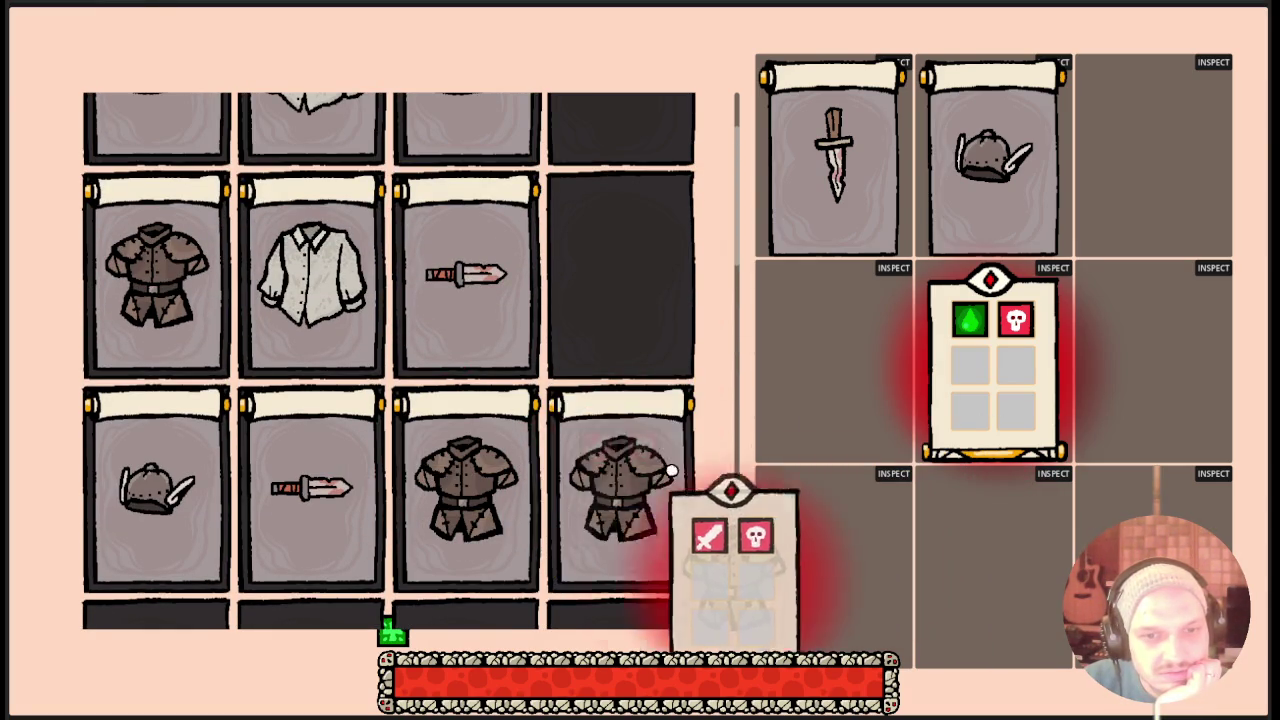
{"action": "mouse_move", "coordinate": [597, 450]}
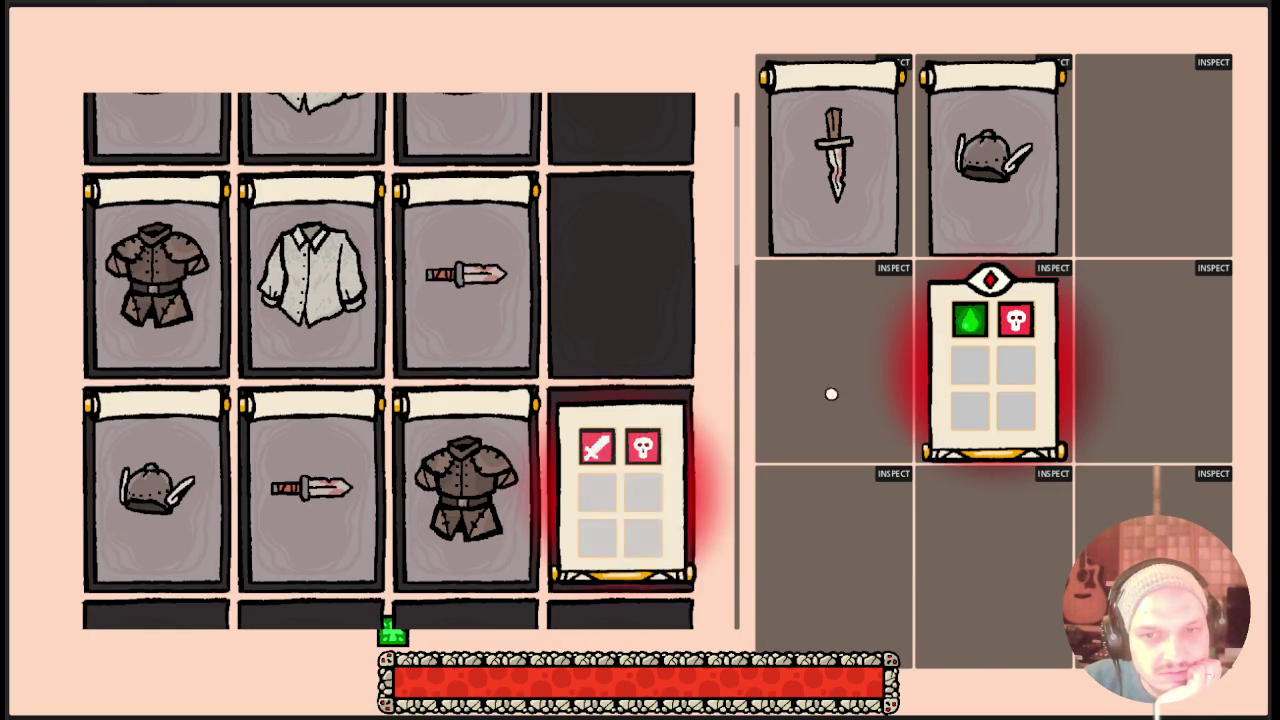
{"action": "mouse_move", "coordinate": [1014, 316]}
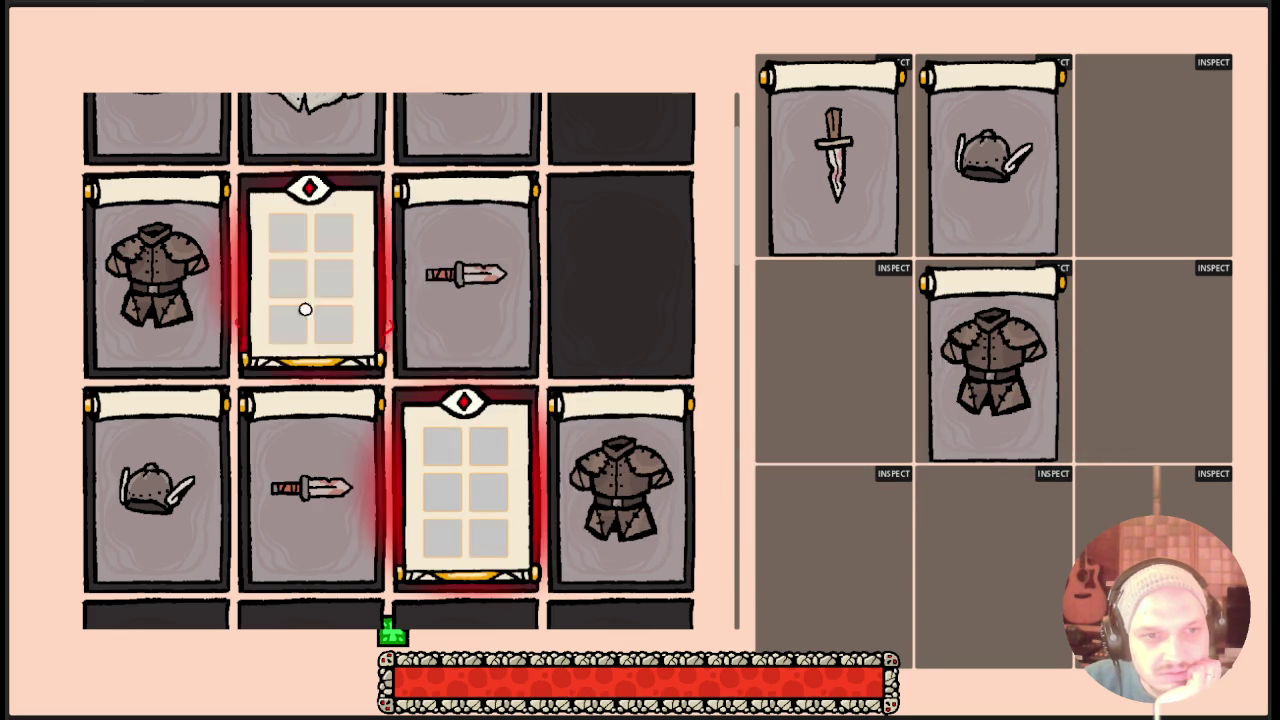
{"action": "mouse_move", "coordinate": [133, 448]}
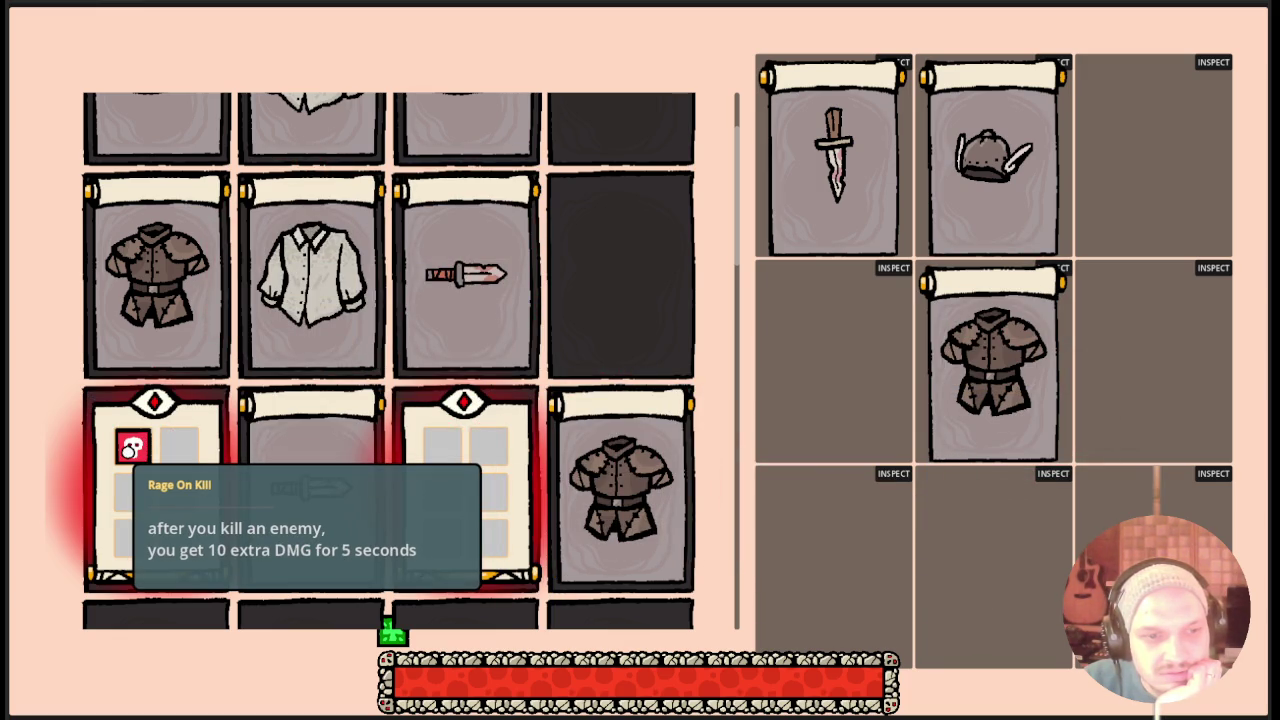
{"action": "scroll", "coordinate": [133, 448], "scroll_direction": "up", "scroll_amount": 2}
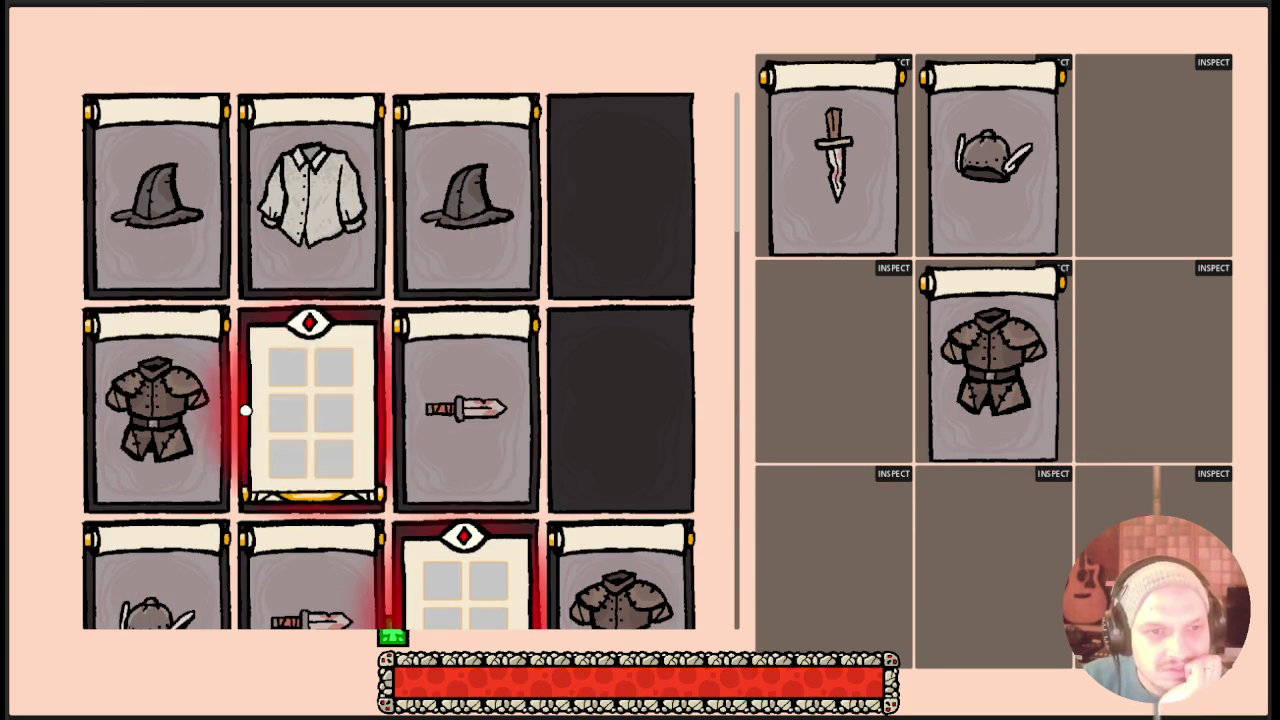
{"action": "scroll", "coordinate": [254, 408], "scroll_direction": "down", "scroll_amount": 2}
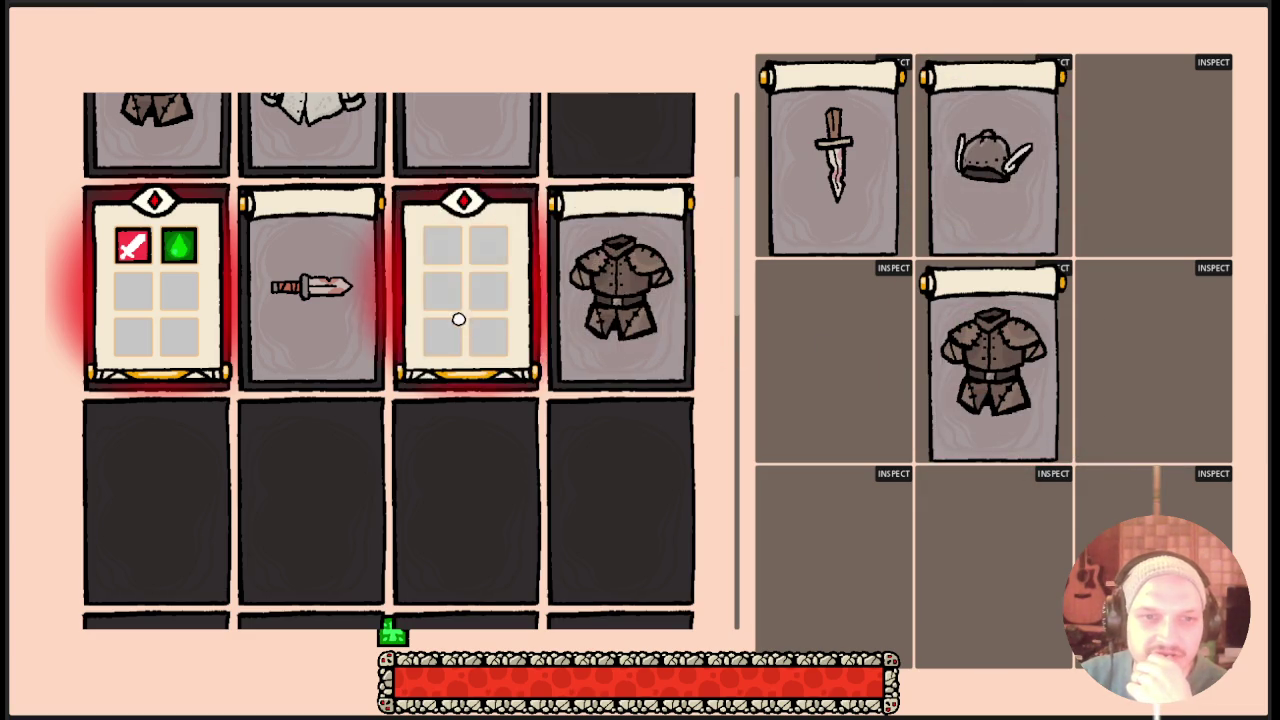
{"action": "scroll", "coordinate": [459, 319], "scroll_direction": "up", "scroll_amount": 3}
{"action": "mouse_move", "coordinate": [615, 514]}
{"action": "left_mouse_down"}
{"action": "mouse_move", "coordinate": [651, 560]}
{"action": "mouse_move", "coordinate": [1010, 400]}
{"action": "mouse_move", "coordinate": [985, 355]}
{"action": "left_mouse_up"}
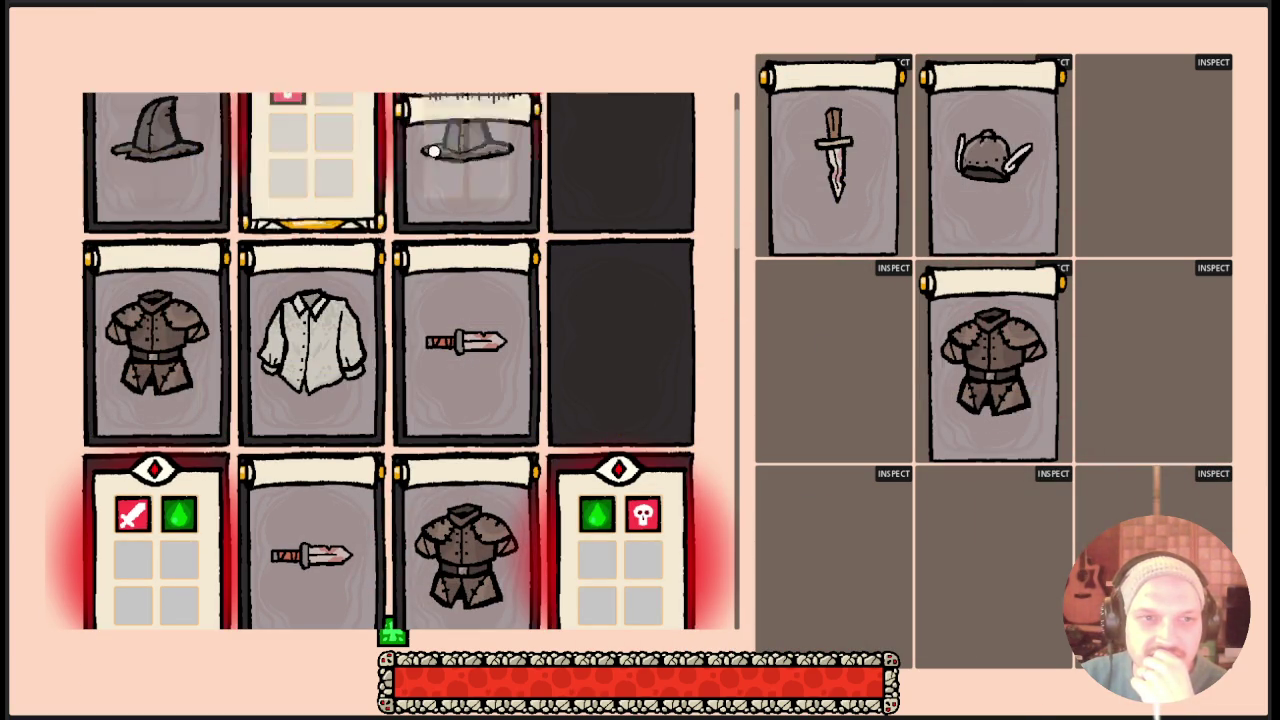
Look over the remaining inventory cards and return to the dungeon.
{"action": "scroll", "coordinate": [311, 266], "scroll_direction": "down", "scroll_amount": 1}
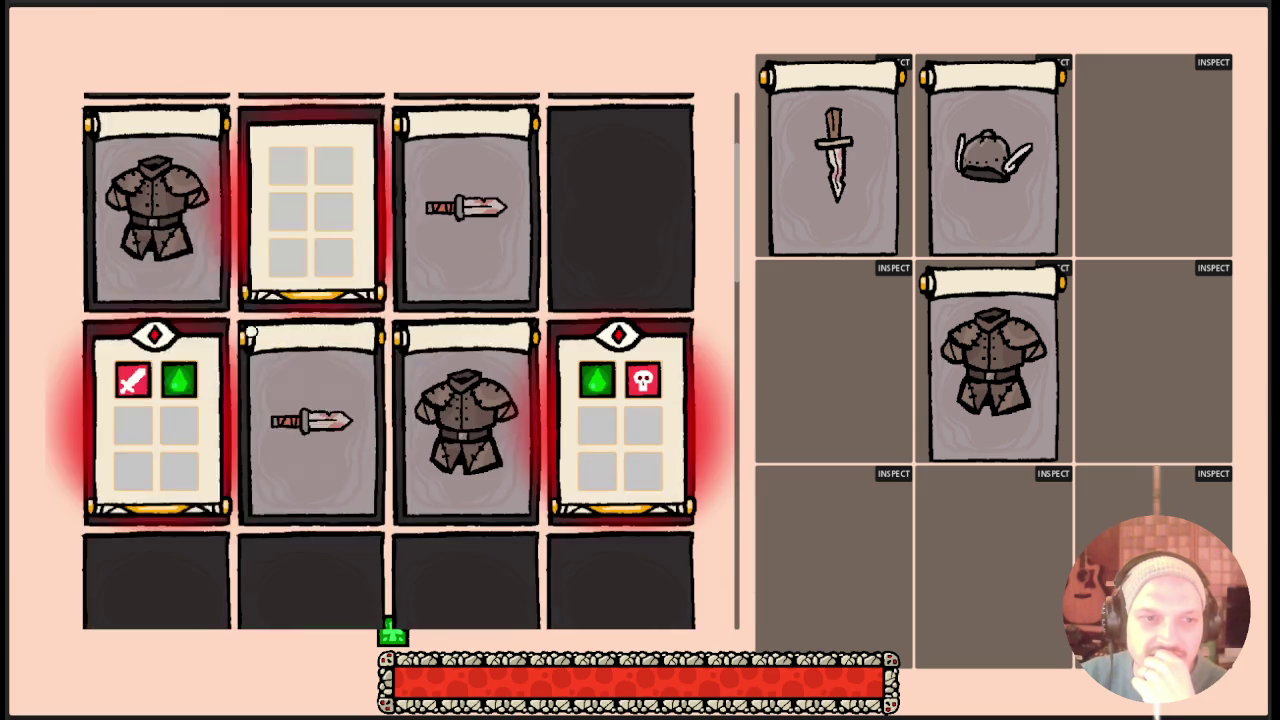
{"action": "scroll", "coordinate": [167, 452], "scroll_direction": "down", "scroll_amount": 1}
{"action": "scroll", "coordinate": [160, 400], "scroll_direction": "up", "scroll_amount": 2}
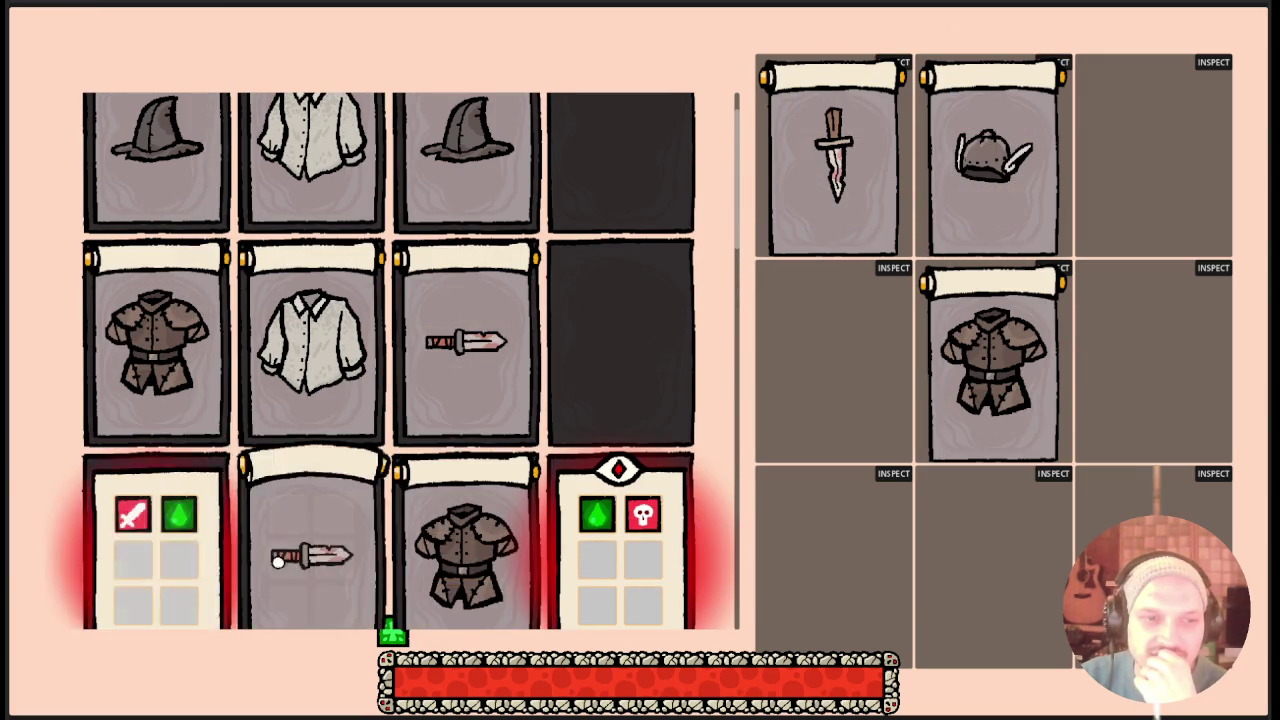
{"action": "scroll", "coordinate": [305, 520], "scroll_direction": "up", "scroll_amount": 1}
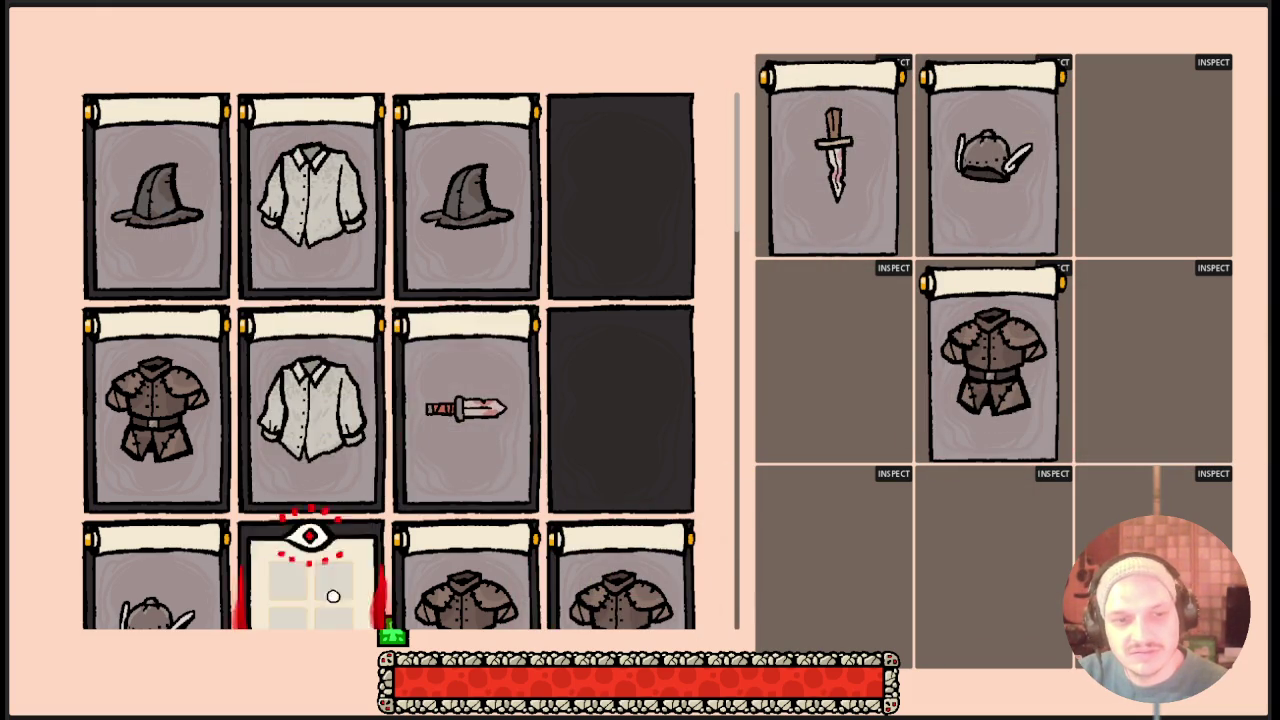
{"action": "scroll", "coordinate": [330, 583], "scroll_direction": "down", "scroll_amount": 2}
{"action": "key", "text": "Tab"}
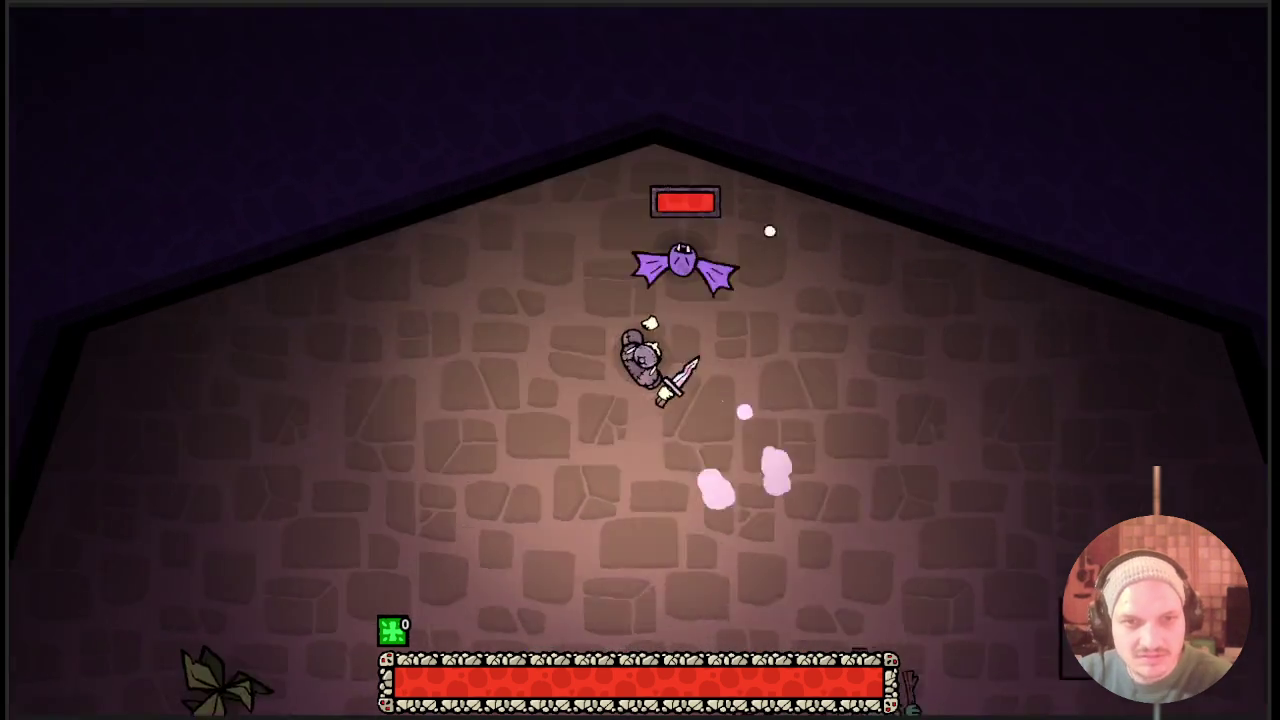
Attack the bat, finish off the green enemy, and fight the surrounding spinning-blade enemies.
{"action": "left_click", "coordinate": [899, 326]}
{"action": "left_click", "coordinate": [649, 114]}
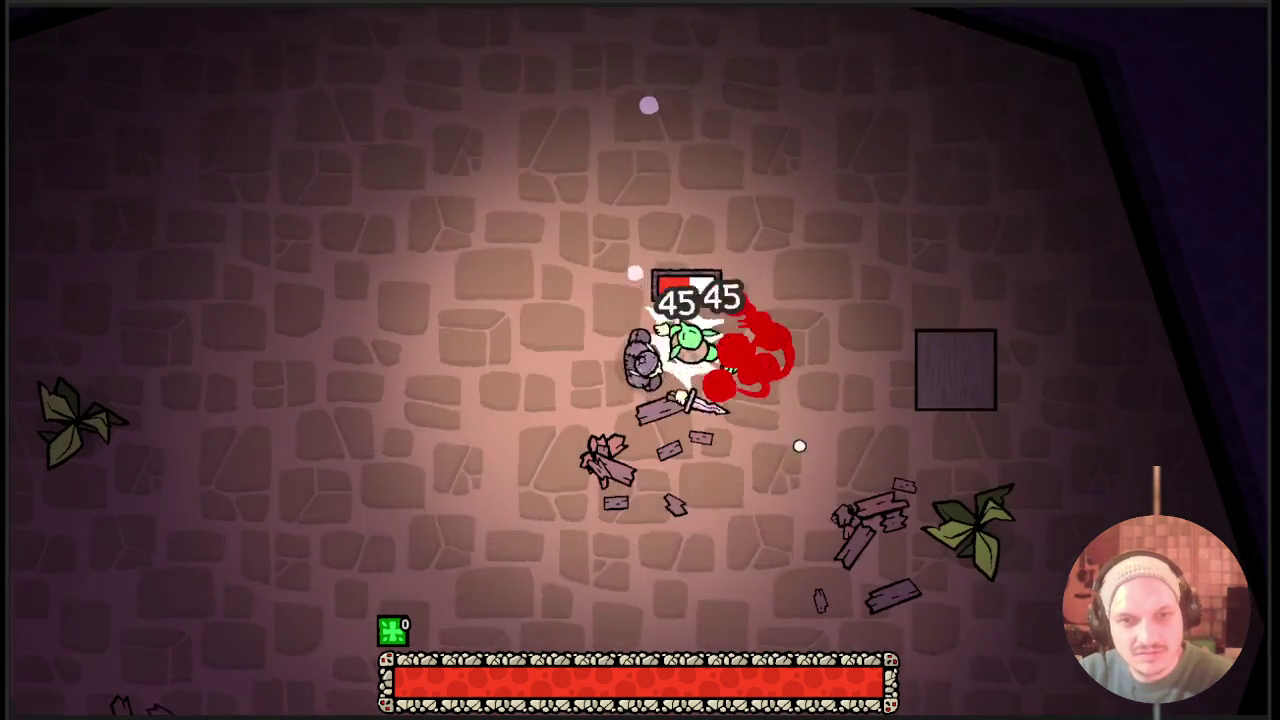
{"action": "left_click", "coordinate": [479, 203]}
{"action": "left_click", "coordinate": [537, 280]}
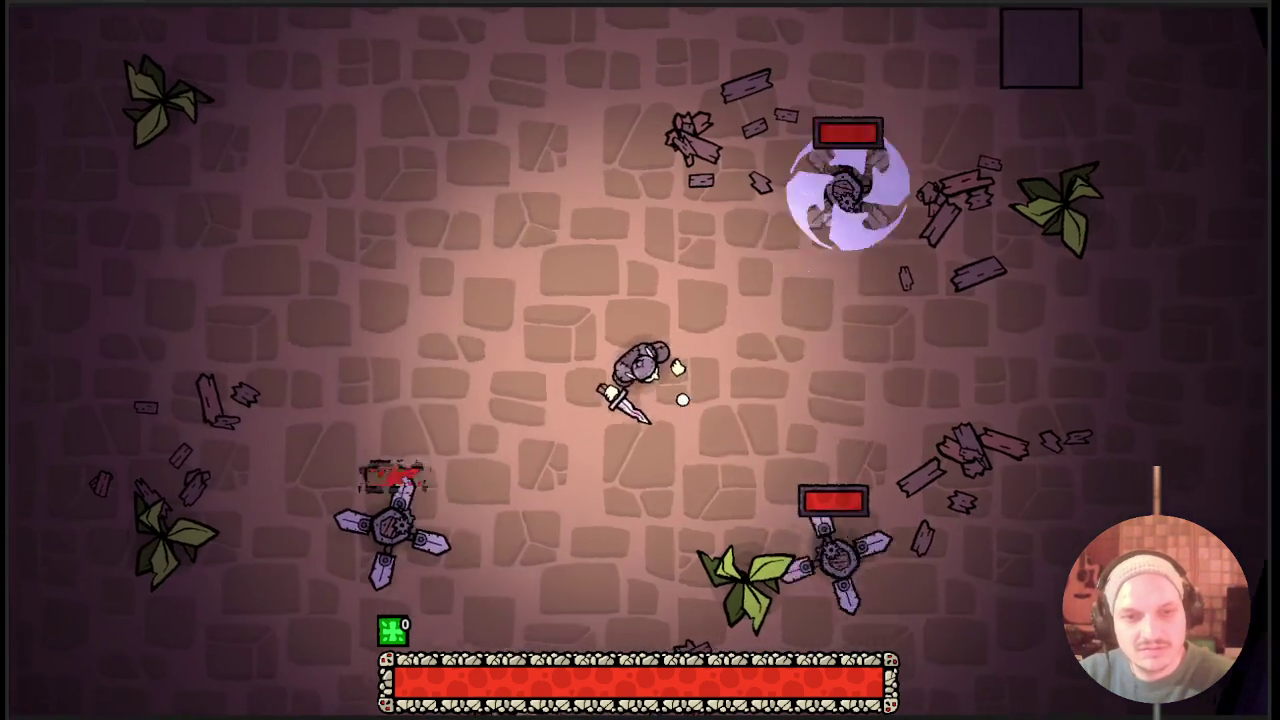
{"action": "left_click", "coordinate": [682, 400]}
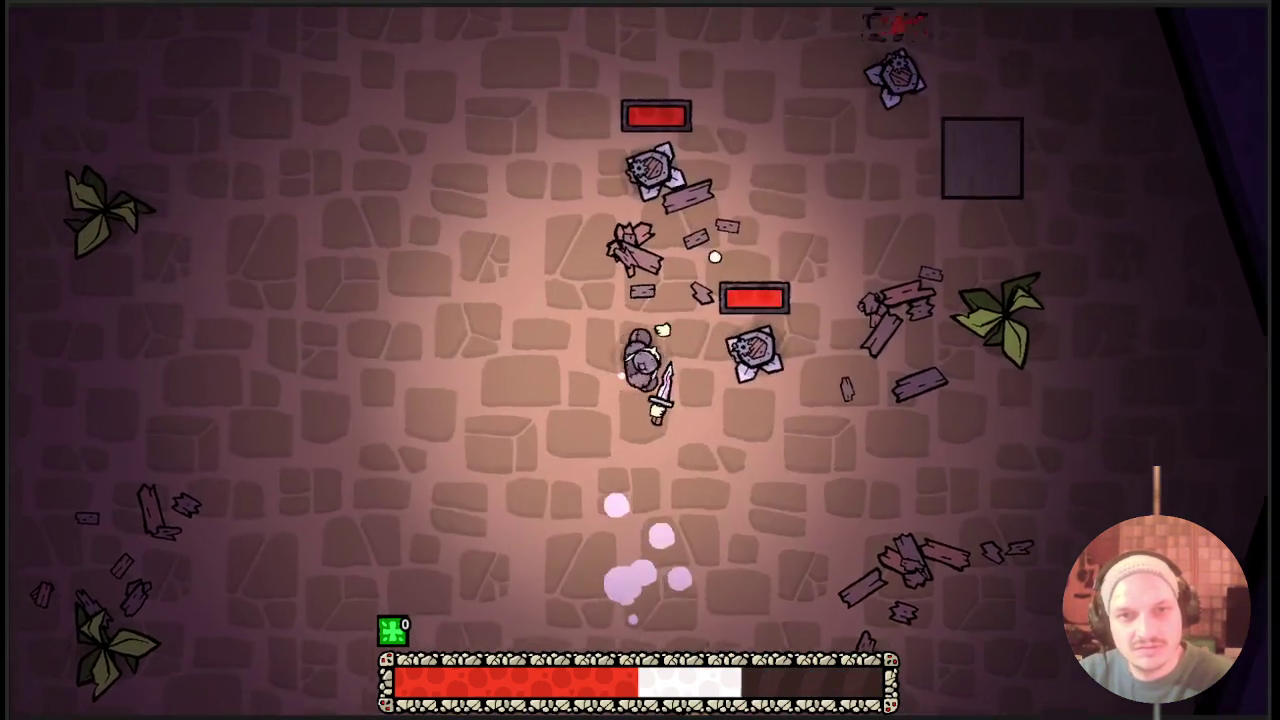
{"action": "left_click", "coordinate": [715, 257]}
{"action": "left_click", "coordinate": [626, 309]}
{"action": "left_click", "coordinate": [643, 326]}
{"action": "left_click", "coordinate": [503, 263]}
{"action": "left_click", "coordinate": [663, 374]}
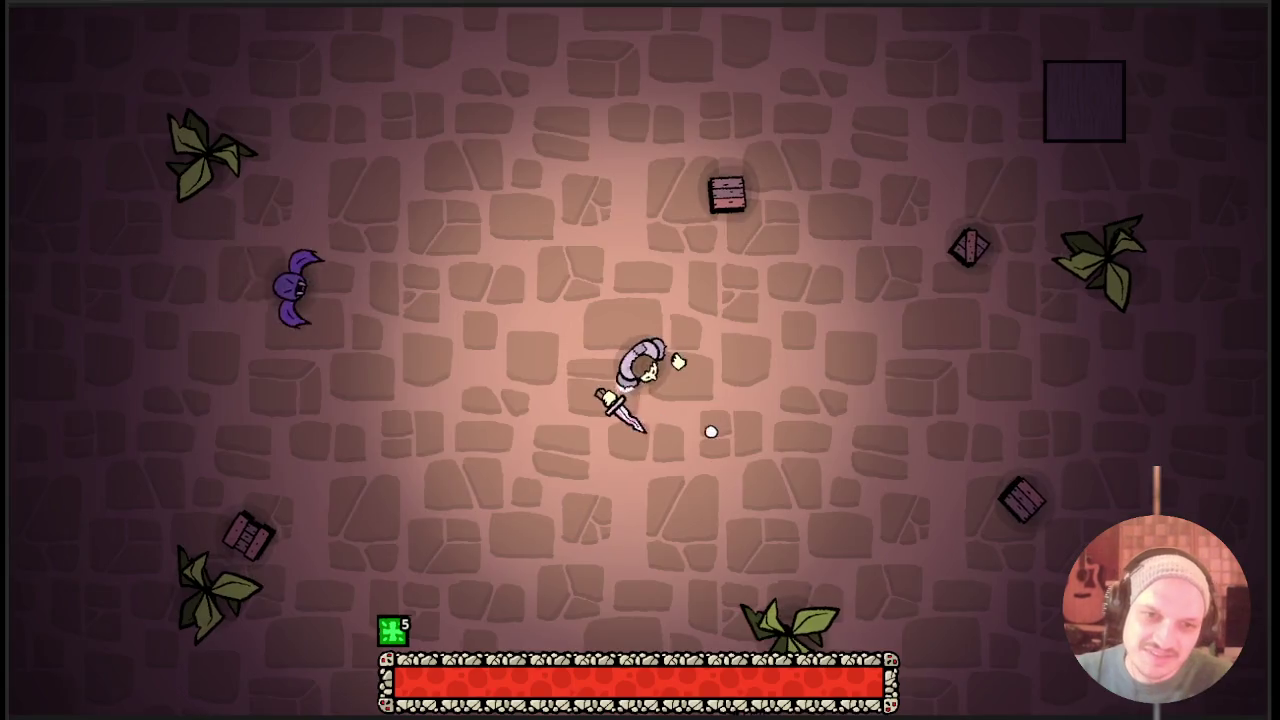
Smash the nearby crates while moving down the room, then check the inventory.
{"action": "left_click", "coordinate": [709, 431]}
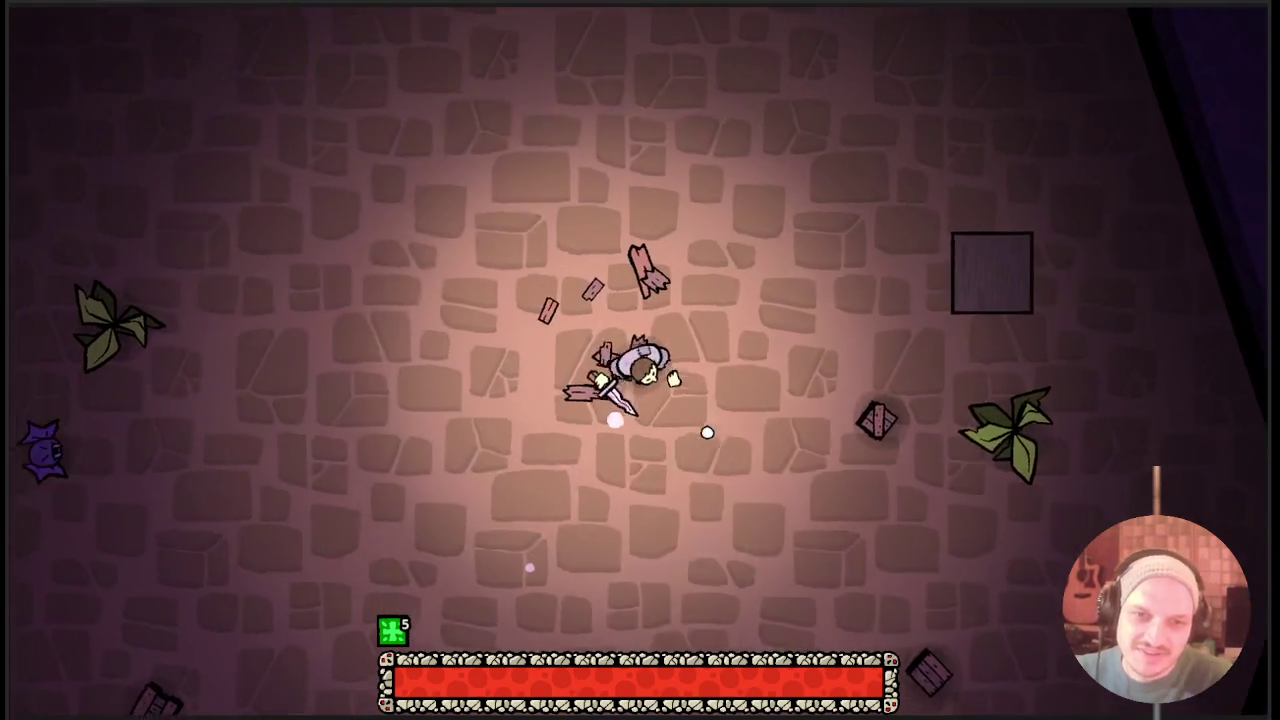
{"action": "key", "text": "a"}
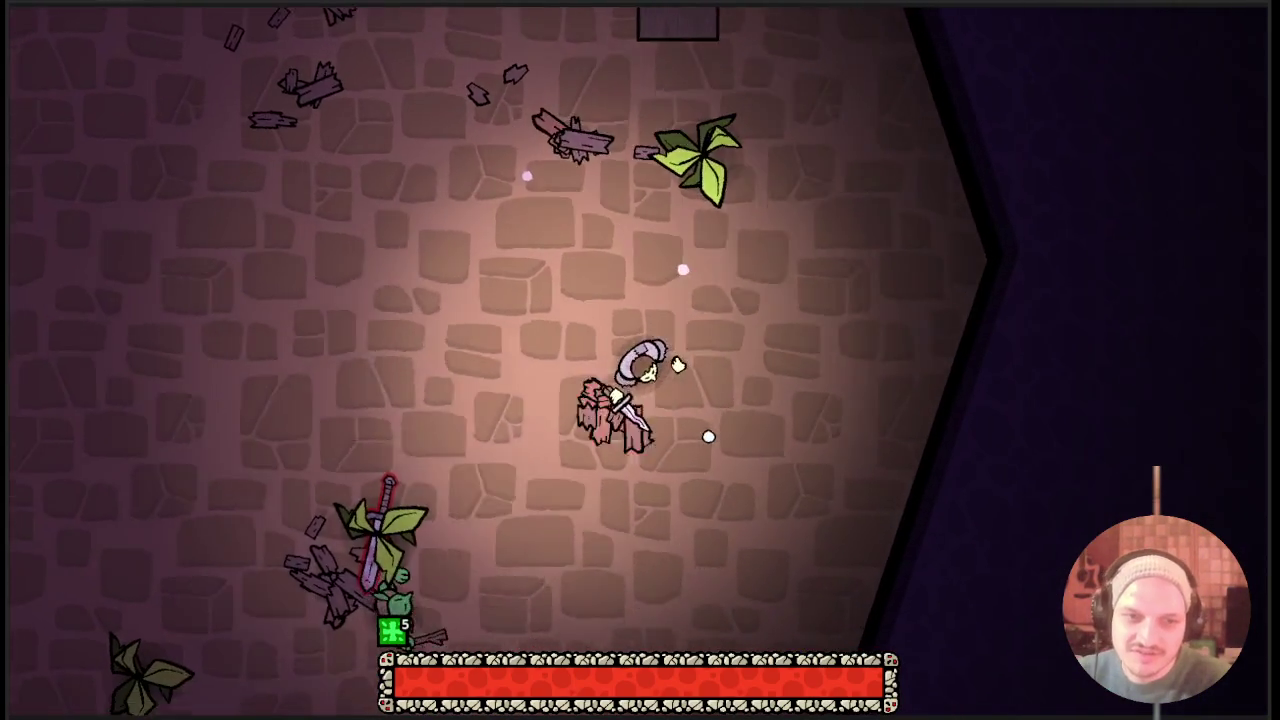
{"action": "key", "text": "s"}
{"action": "left_click", "coordinate": [708, 437]}
{"action": "key", "text": "s"}
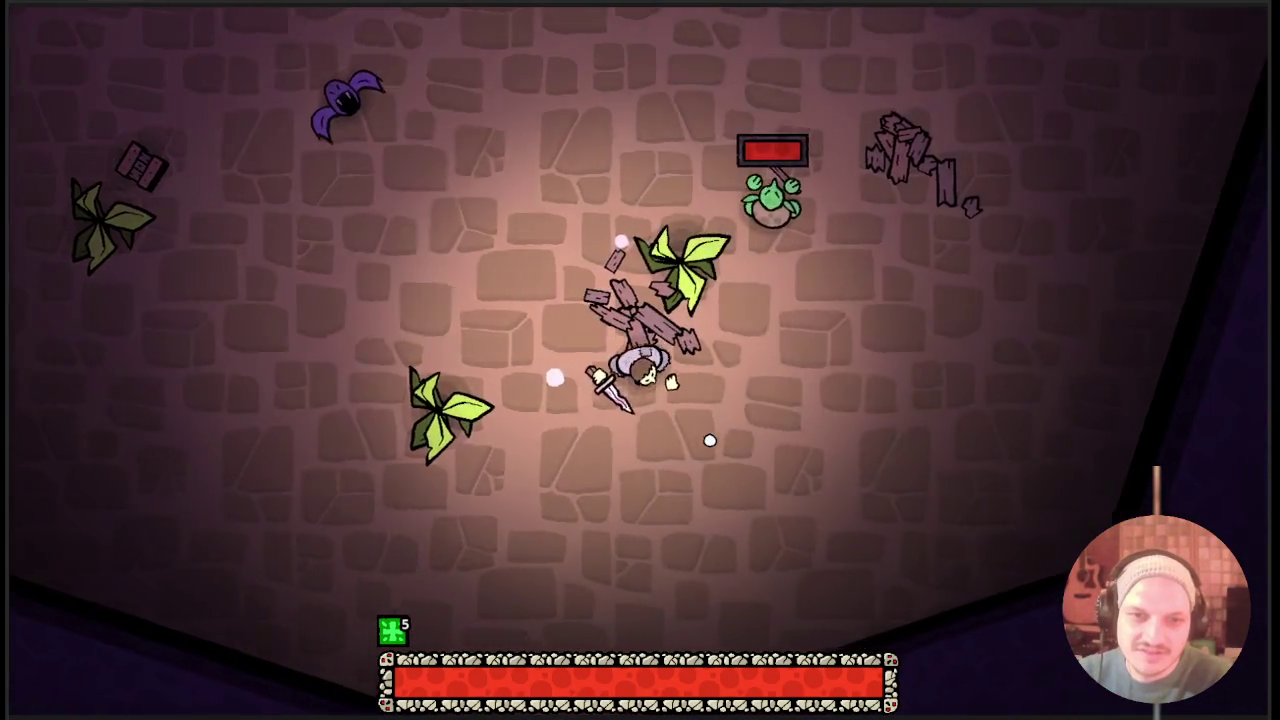
{"action": "key", "text": "Tab"}
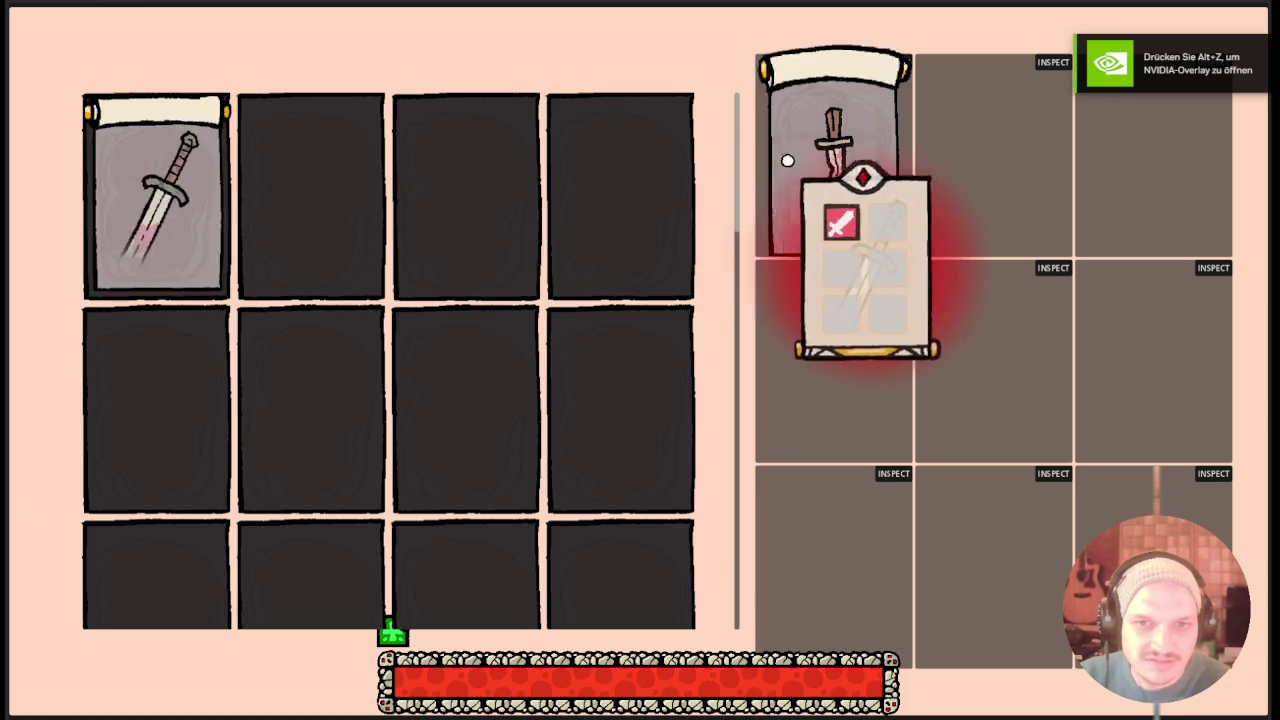
{"action": "key", "text": "Tab"}
Weave around the room dodging the goblin and bat.
{"action": "key", "text": "s"}
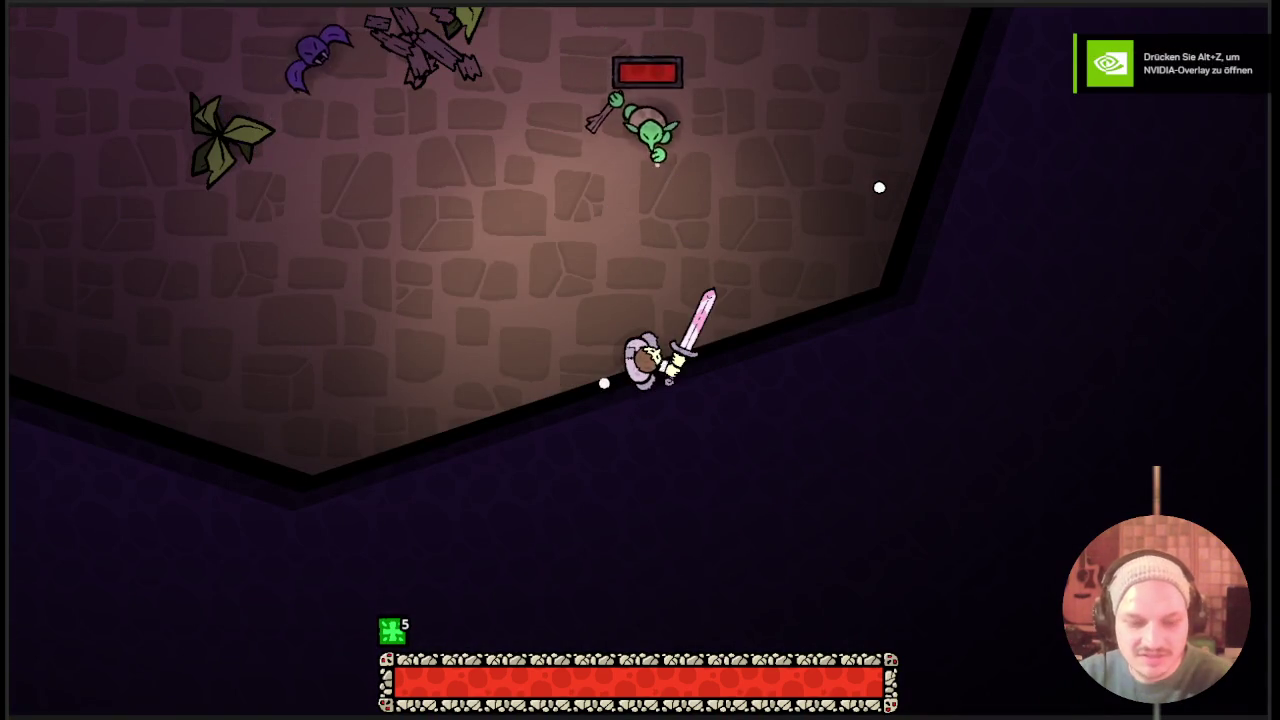
{"action": "key", "text": "a"}
{"action": "key", "text": "w"}
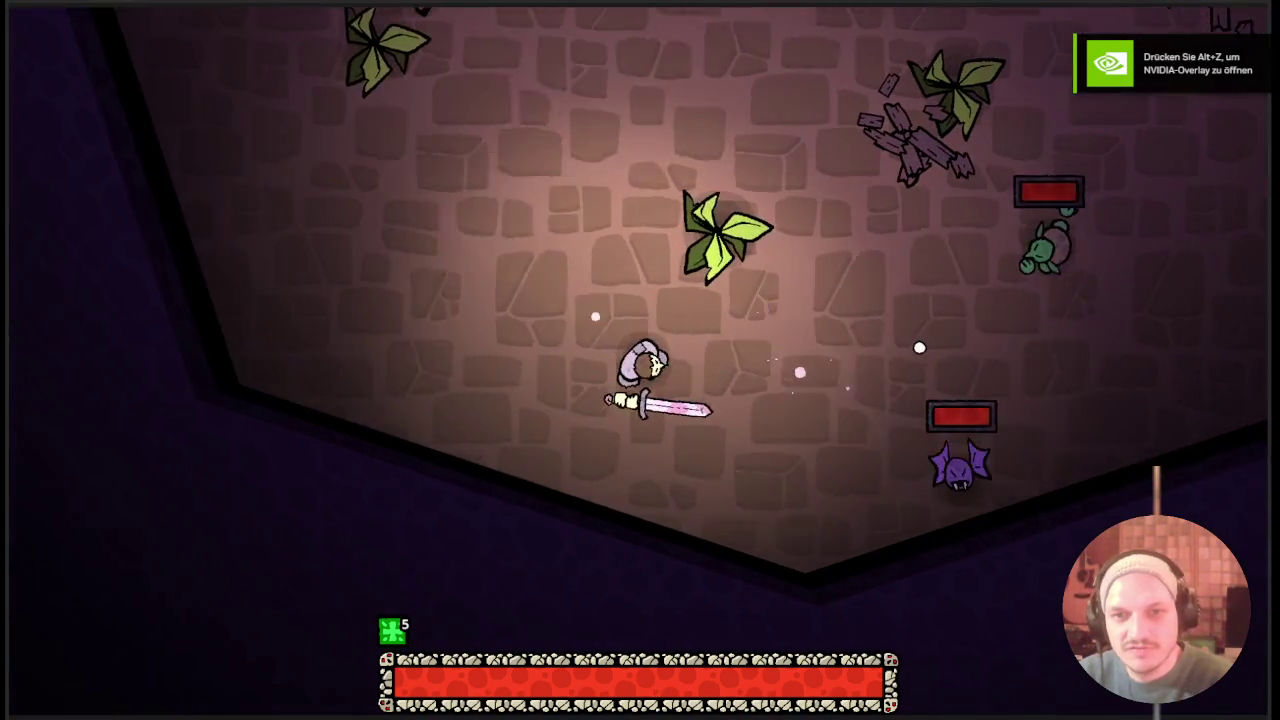
{"action": "key", "text": "d"}
{"action": "key", "text": "a"}
{"action": "key", "text": "d"}
{"action": "key", "text": "a"}
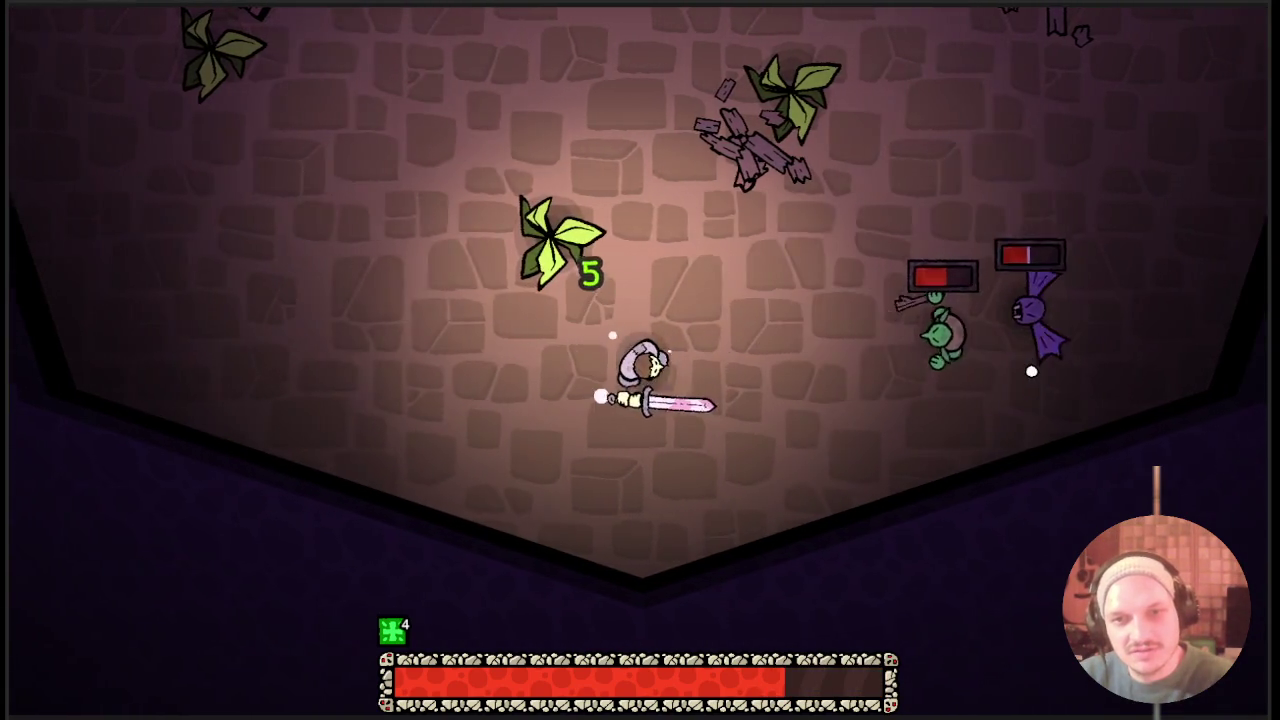
{"action": "key", "text": "d"}
{"action": "key", "text": "w"}
{"action": "key", "text": "a"}
{"action": "key", "text": "s"}
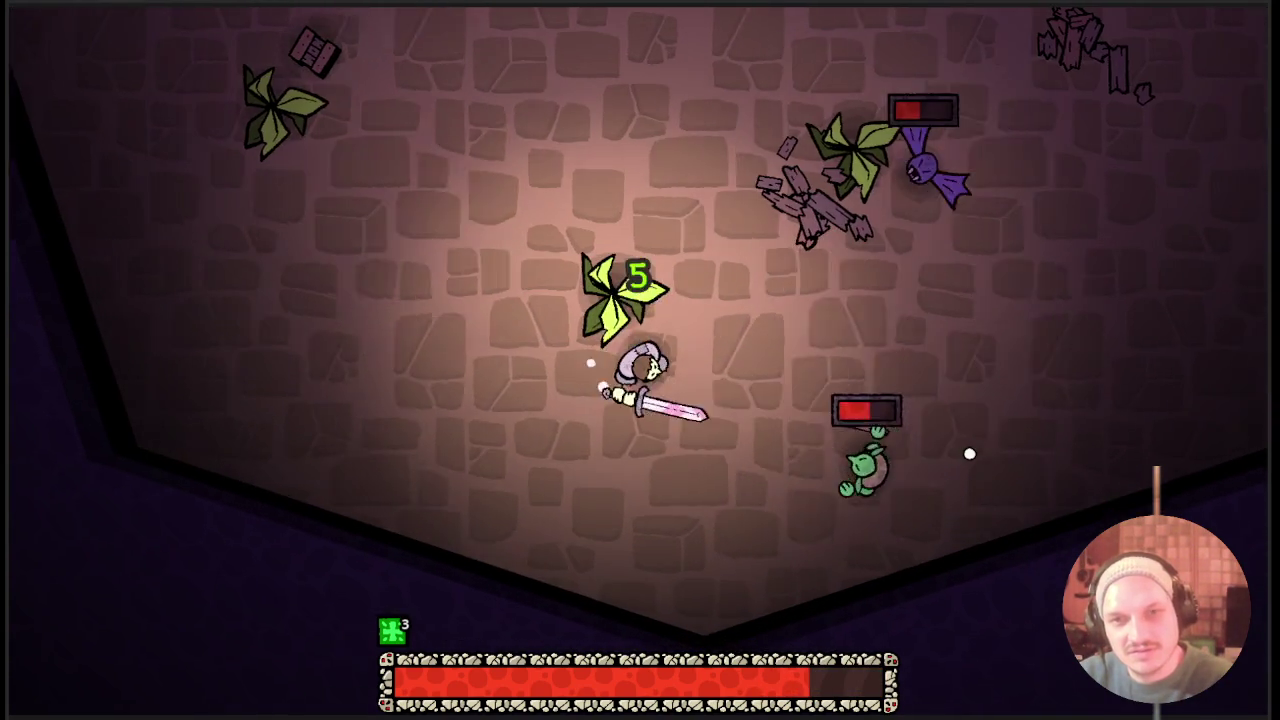
{"action": "key", "text": "w"}
{"action": "key", "text": "a"}
{"action": "key", "text": "s"}
{"action": "key", "text": "d"}
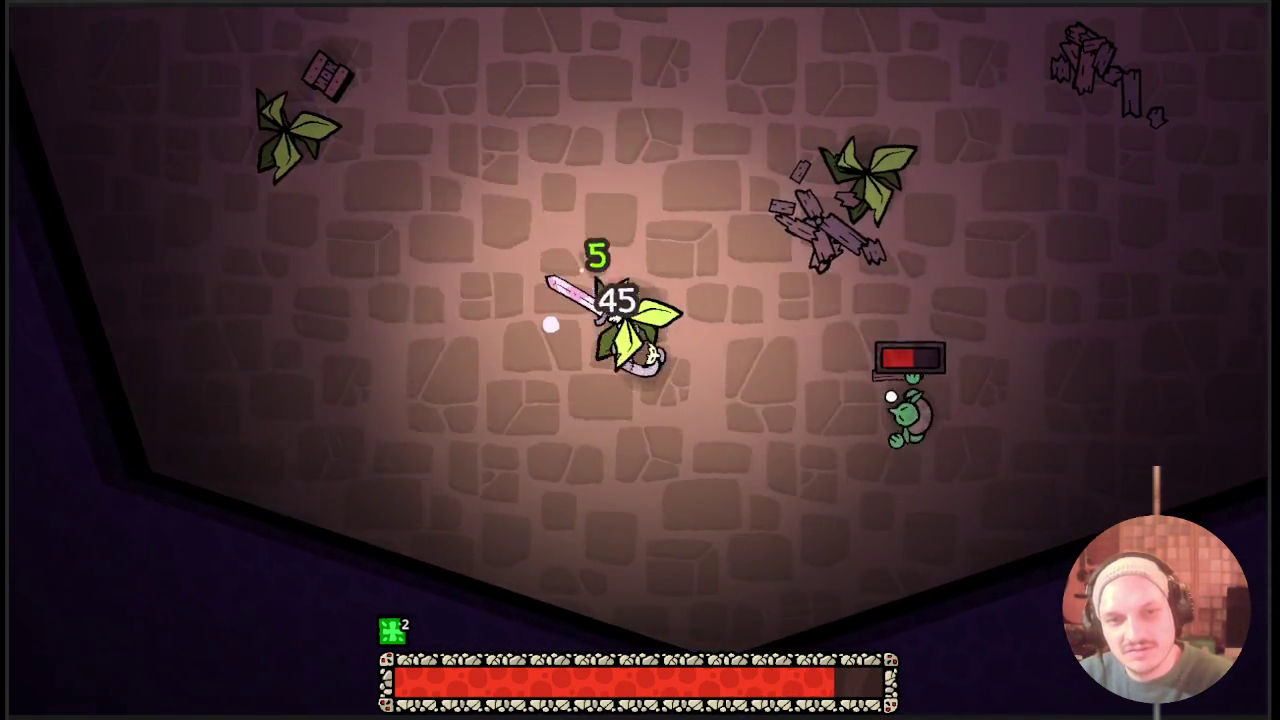
Dash back and forth across the room until the next room loads.
{"action": "key", "text": "a"}
{"action": "key", "text": "space"}
{"action": "key", "text": "d"}
{"action": "key", "text": "w"}
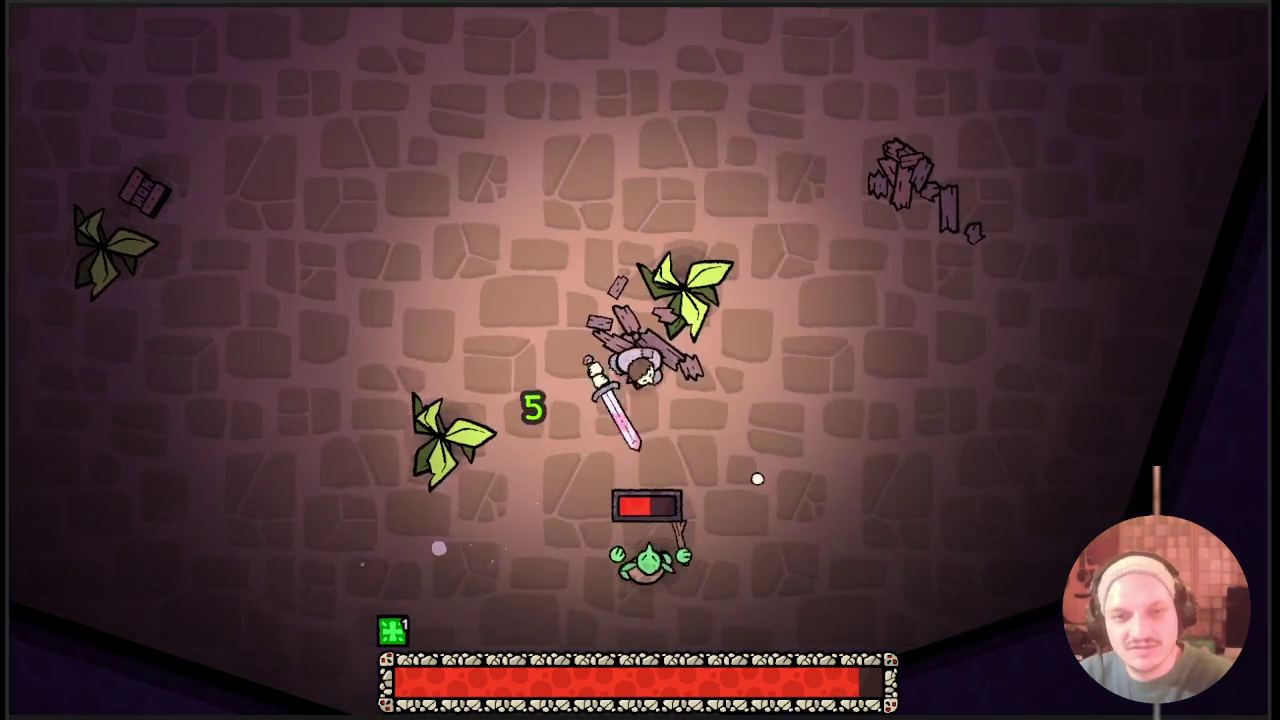
{"action": "key", "text": "a"}
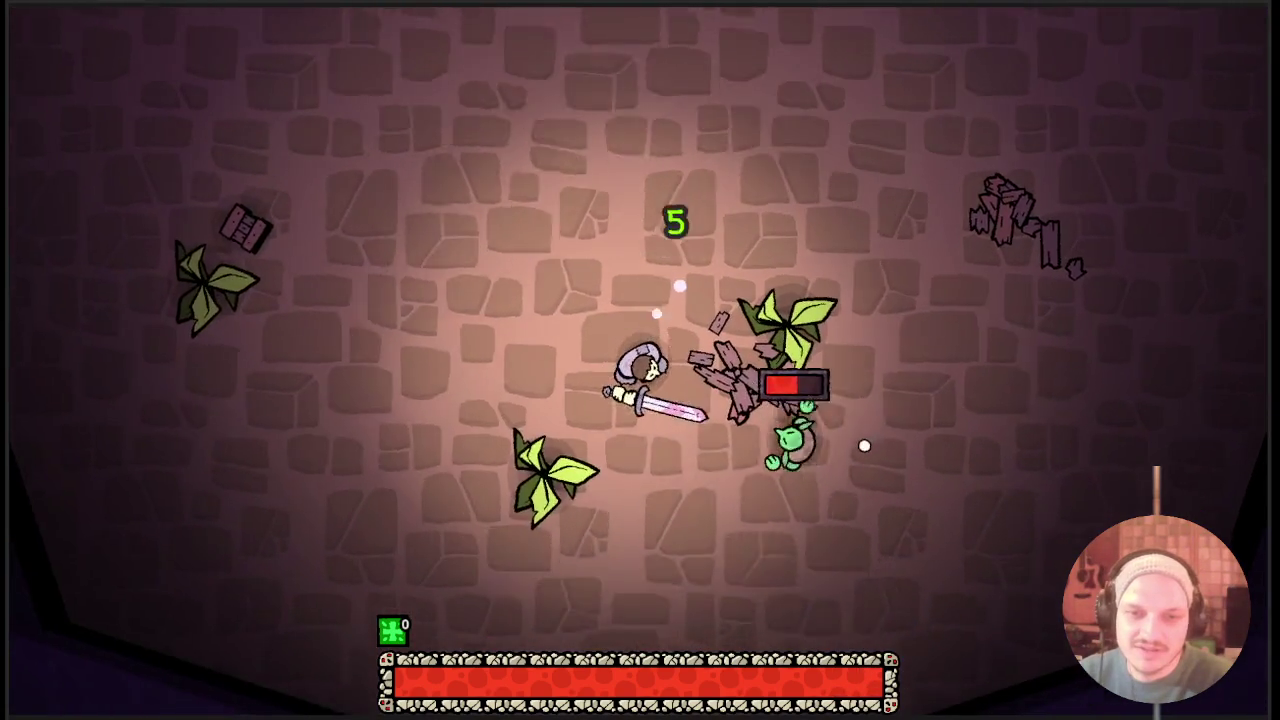
{"action": "key", "text": "space"}
{"action": "key", "text": "d"}
{"action": "key", "text": "space"}
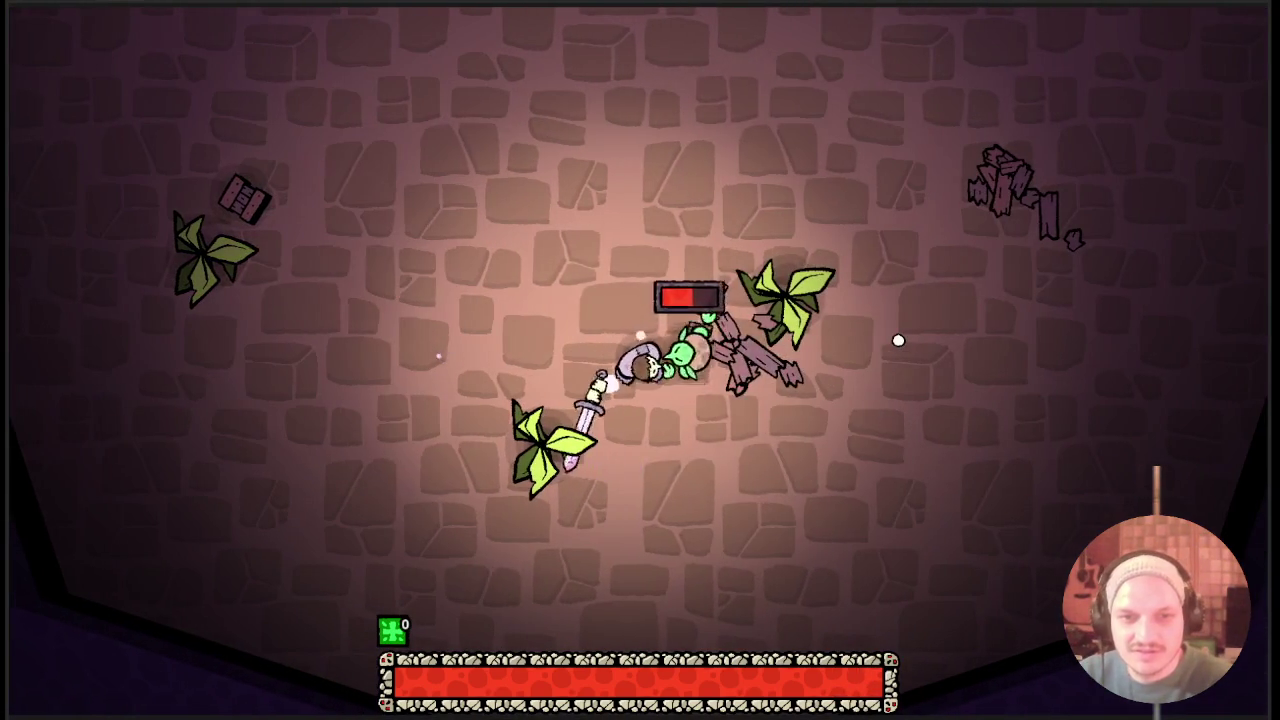
{"action": "key", "text": "w"}
{"action": "key", "text": "a"}
{"action": "key", "text": "space"}
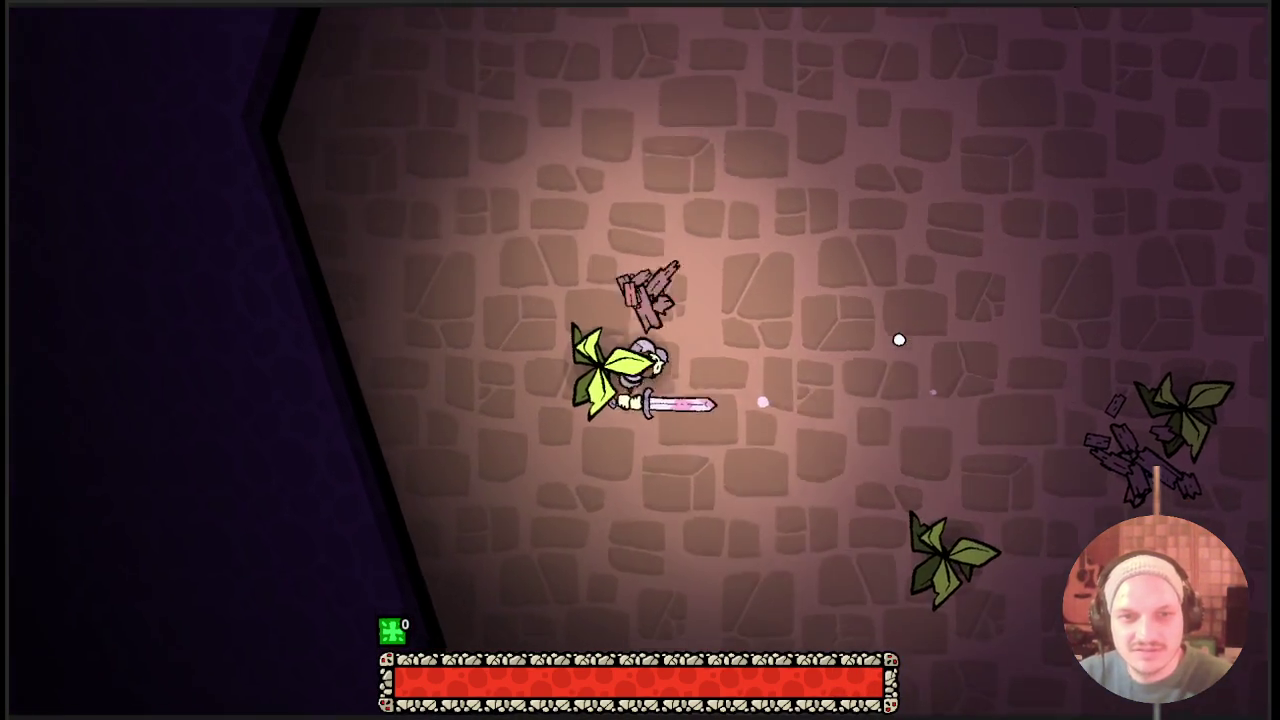
{"action": "key", "text": "d"}
{"action": "key", "text": "space"}
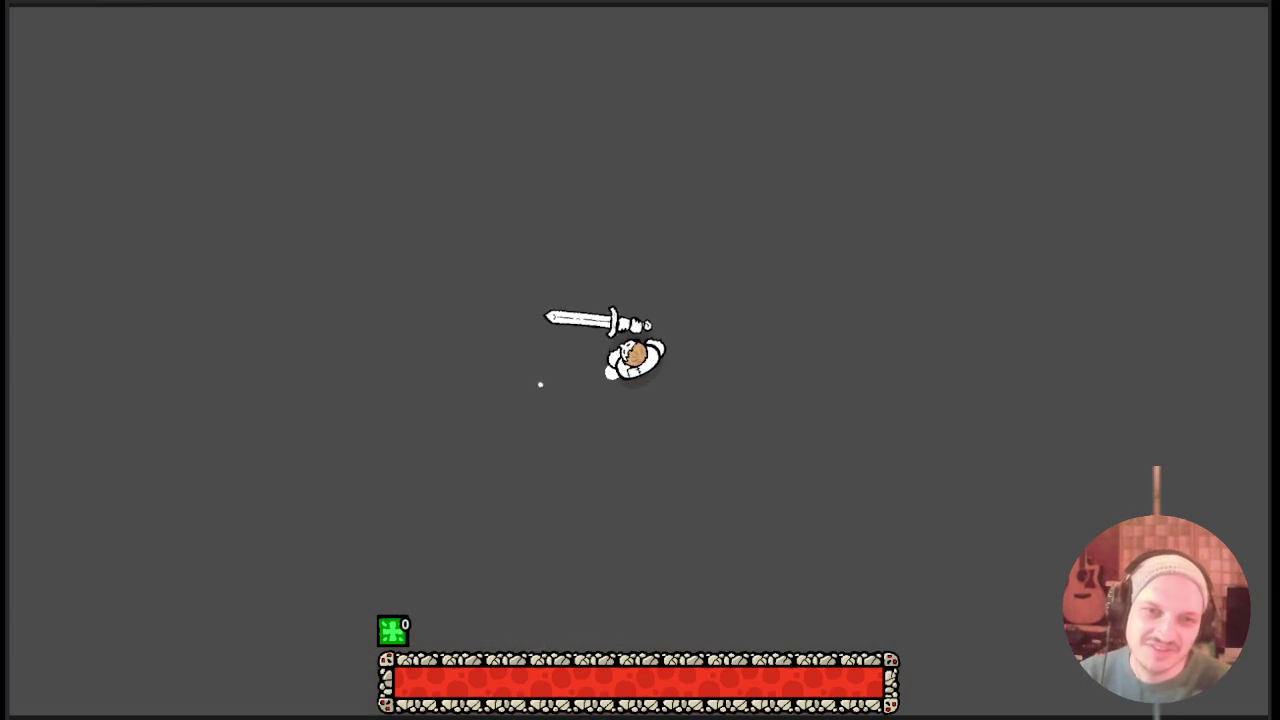
Dash left toward the enemies, spin attack, then approach the green enemy.
{"action": "key", "text": "a"}
{"action": "key", "text": "space"}
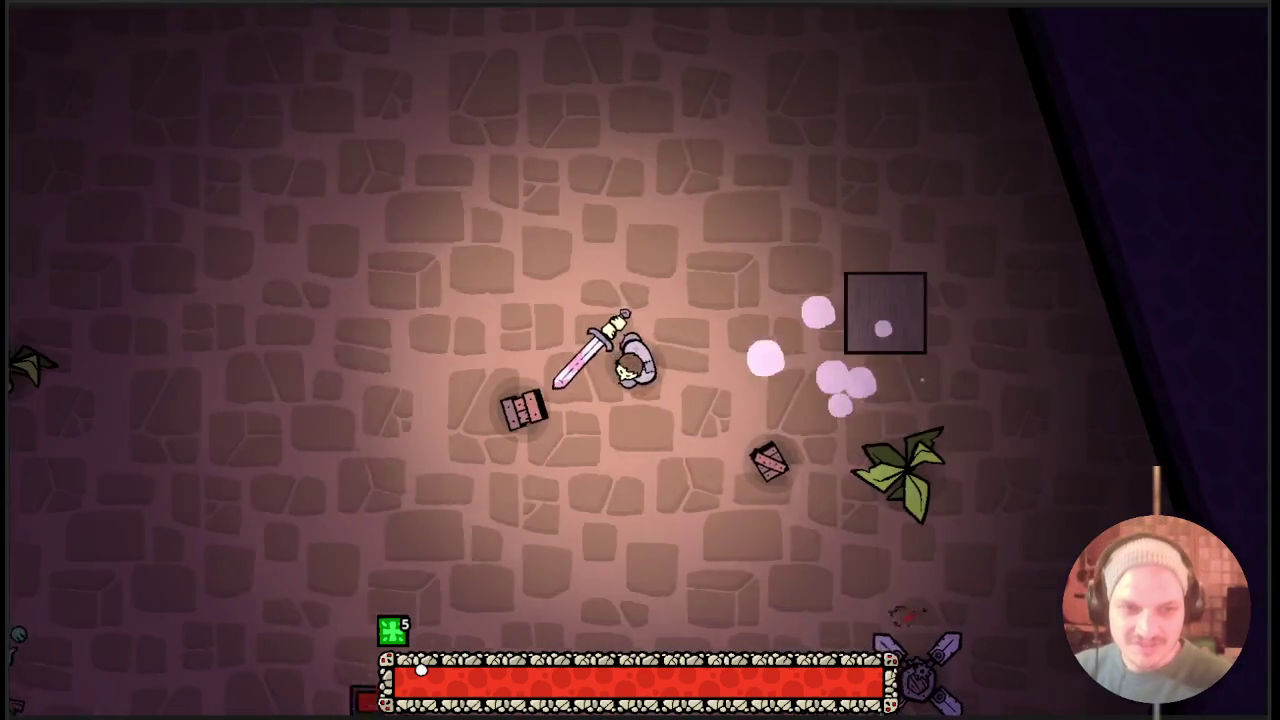
{"action": "key", "text": "a"}
{"action": "key", "text": "space"}
{"action": "key", "text": "d"}
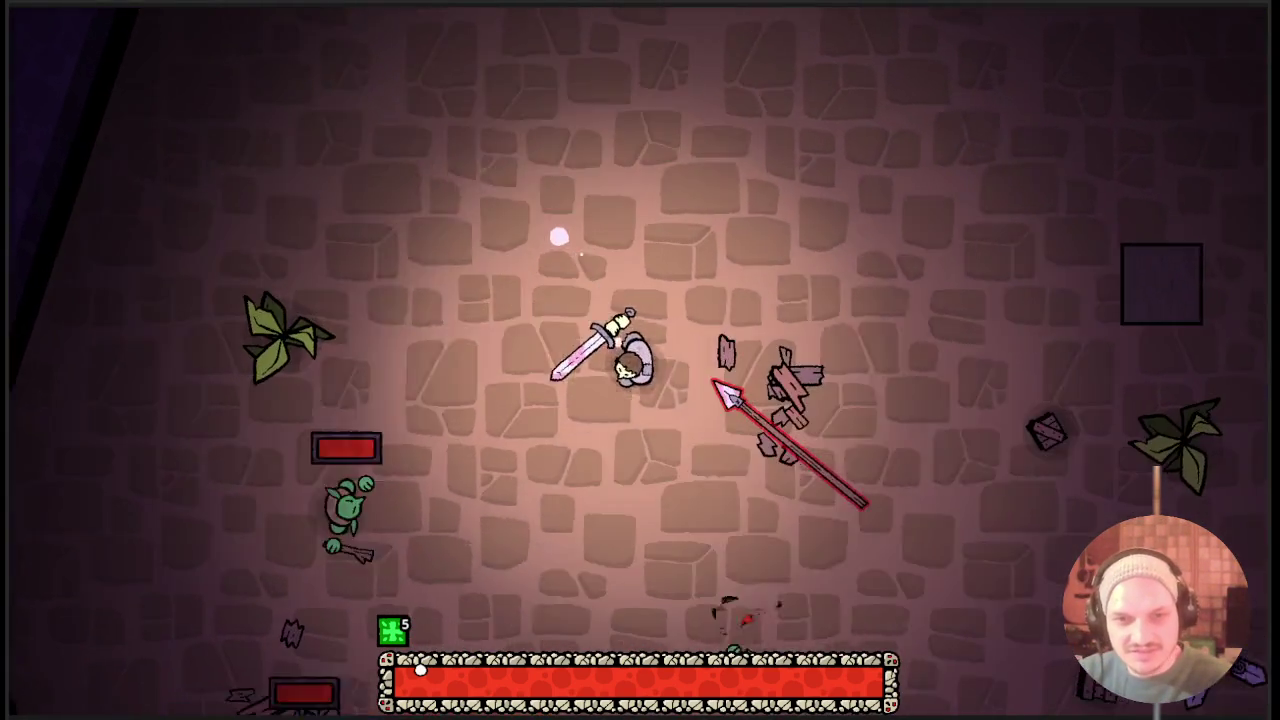
{"action": "key", "text": "w"}
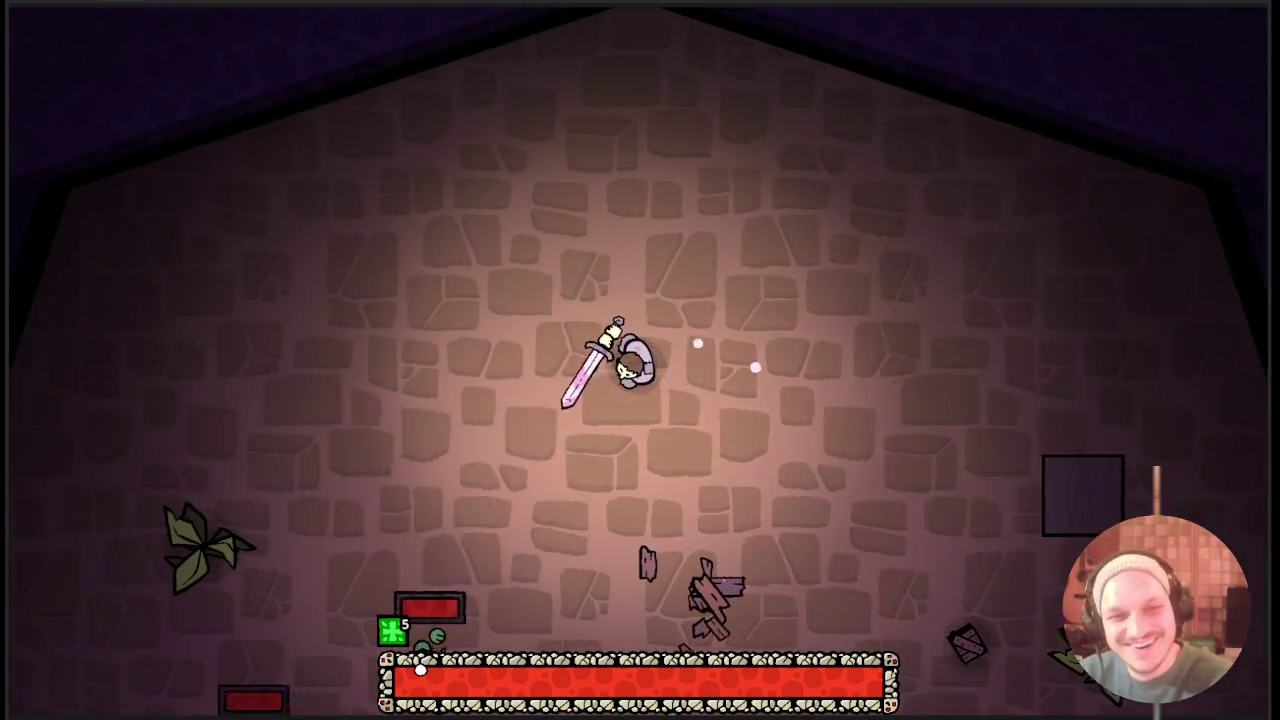
{"action": "key", "text": "a"}
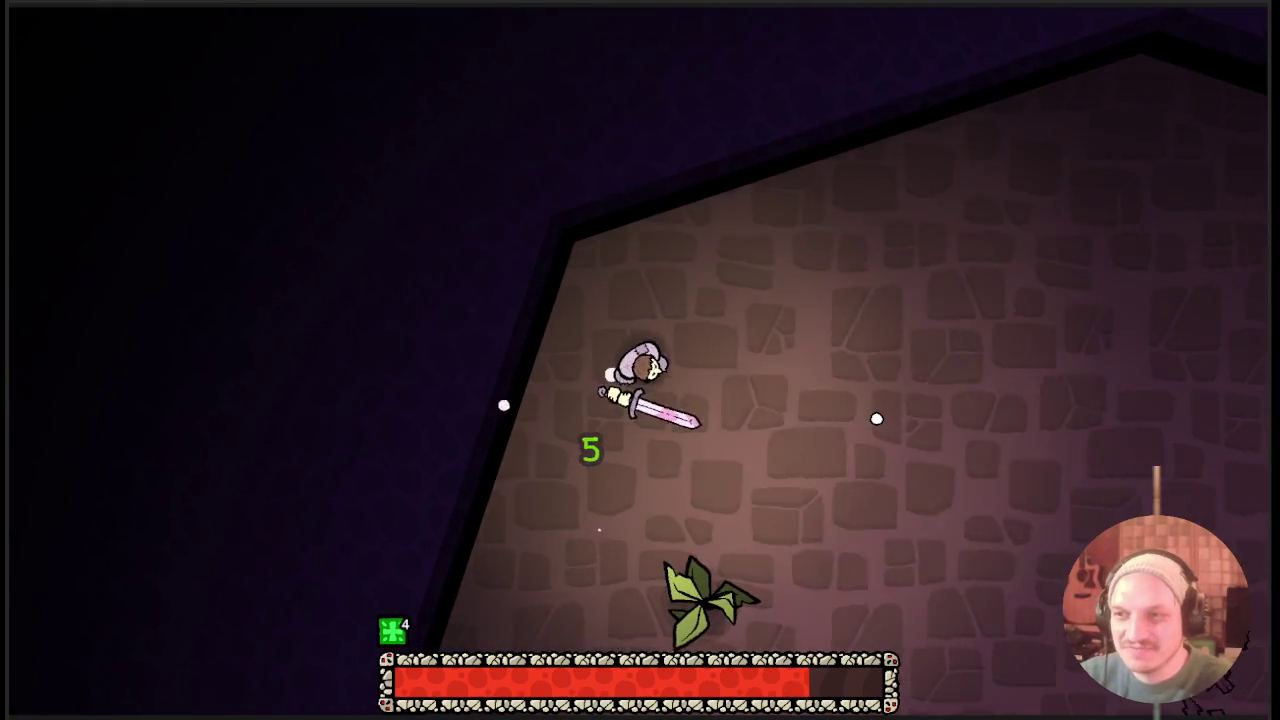
{"action": "key", "text": "w"}
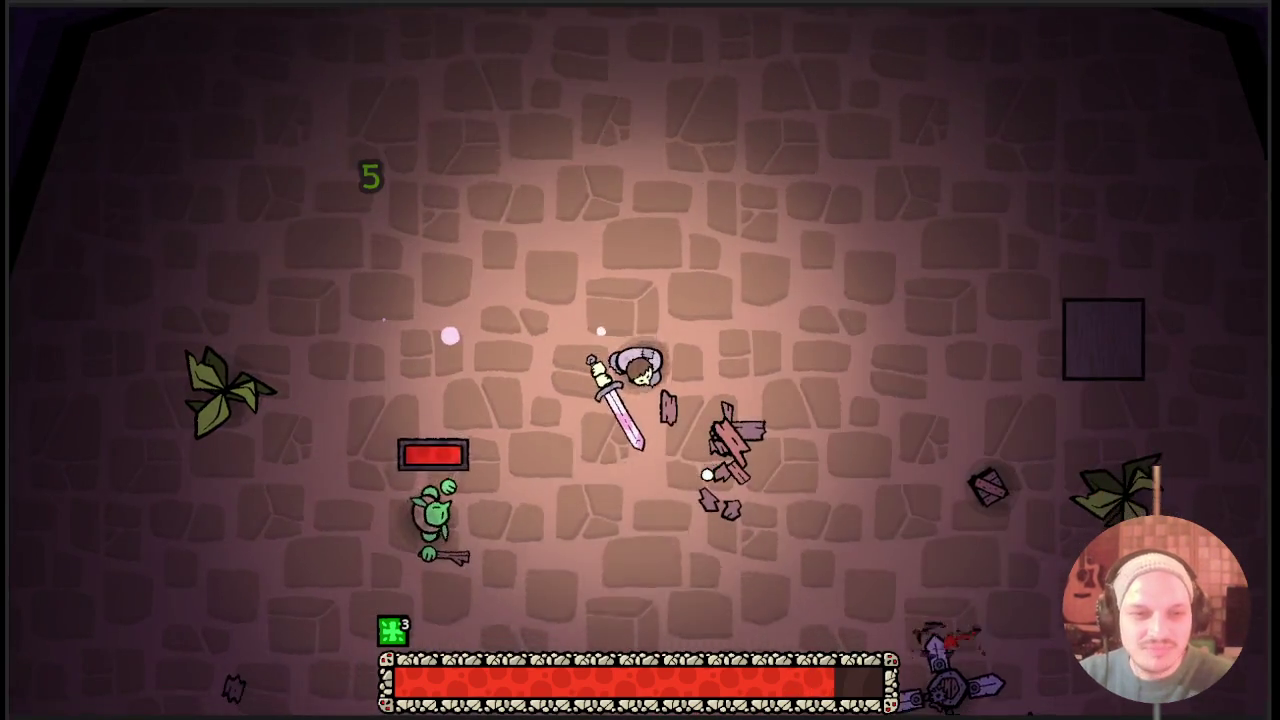
{"action": "key", "text": "d"}
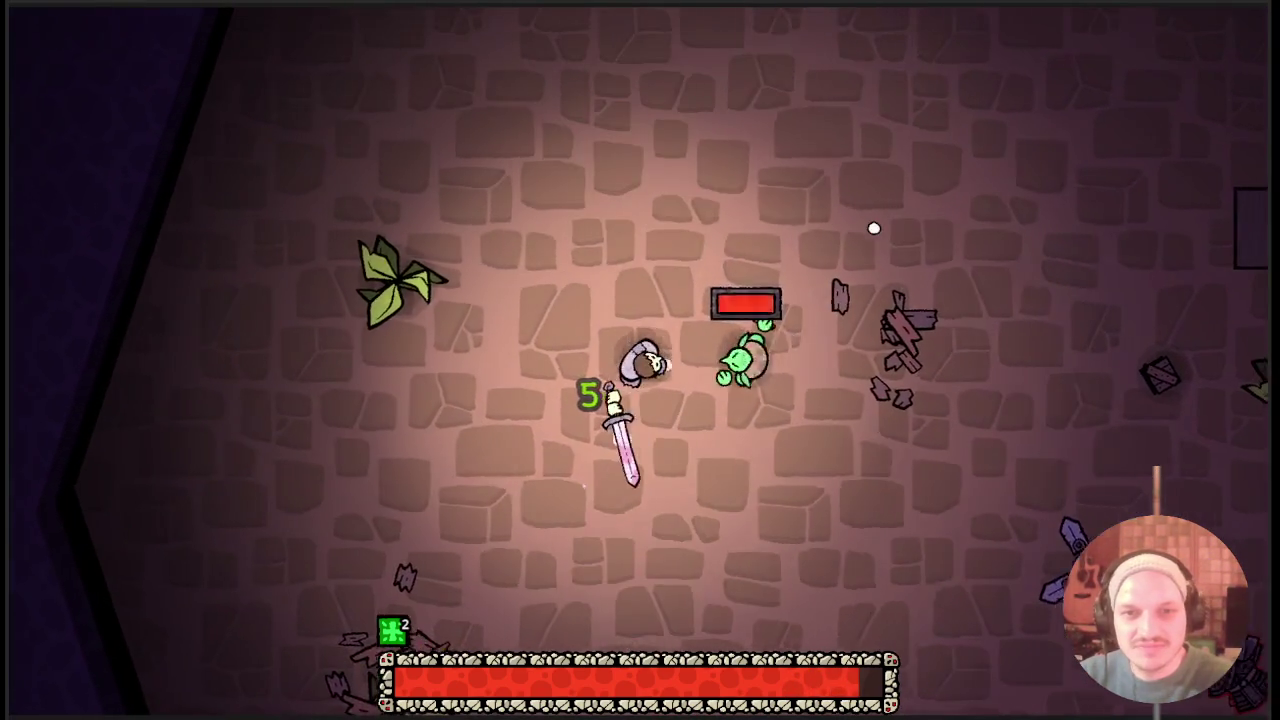
Slash the green enemy repeatedly until it is finished off.
{"action": "left_click", "coordinate": [871, 223]}
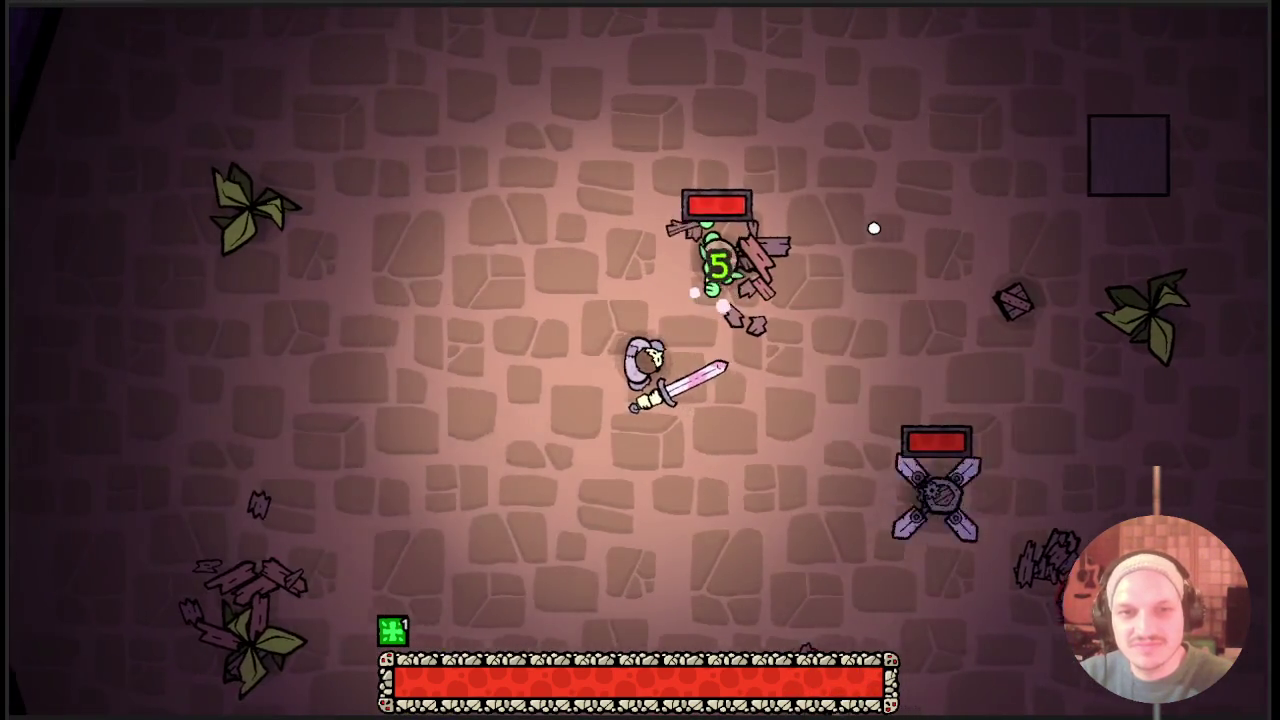
{"action": "left_click", "coordinate": [873, 228]}
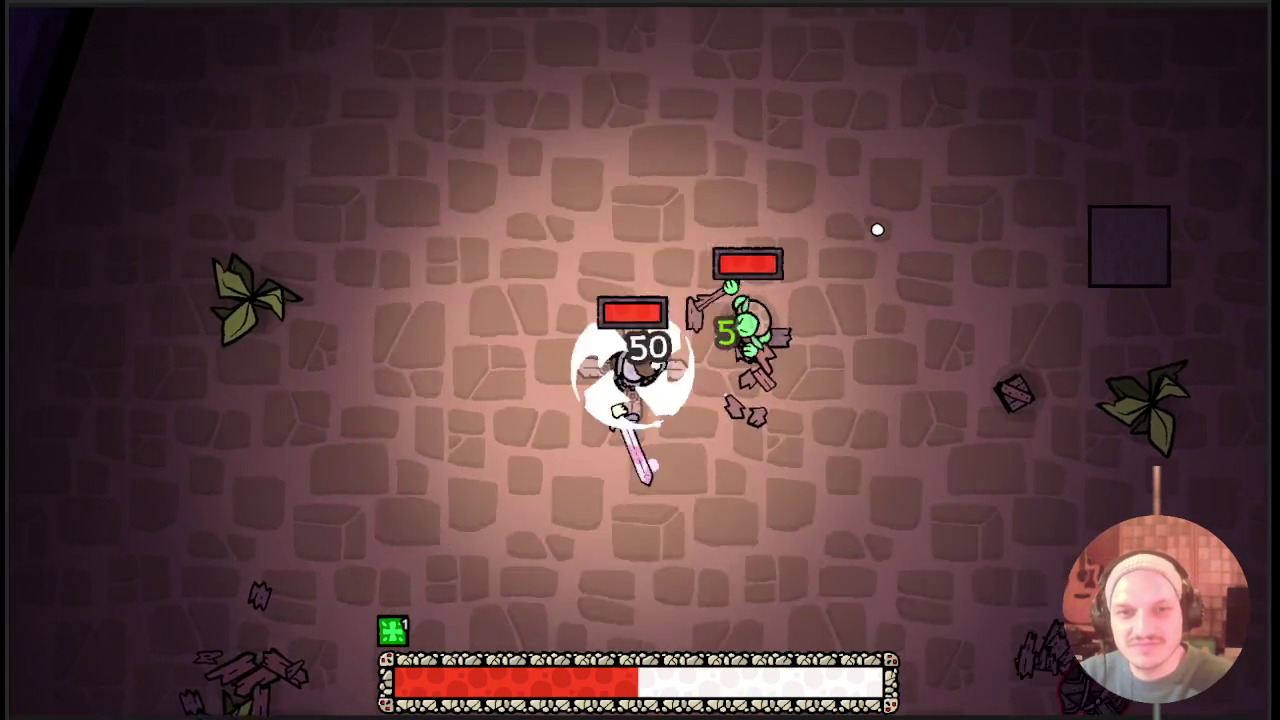
{"action": "key", "text": "w"}
{"action": "left_click", "coordinate": [894, 394]}
{"action": "key", "text": "a"}
{"action": "key", "text": "w"}
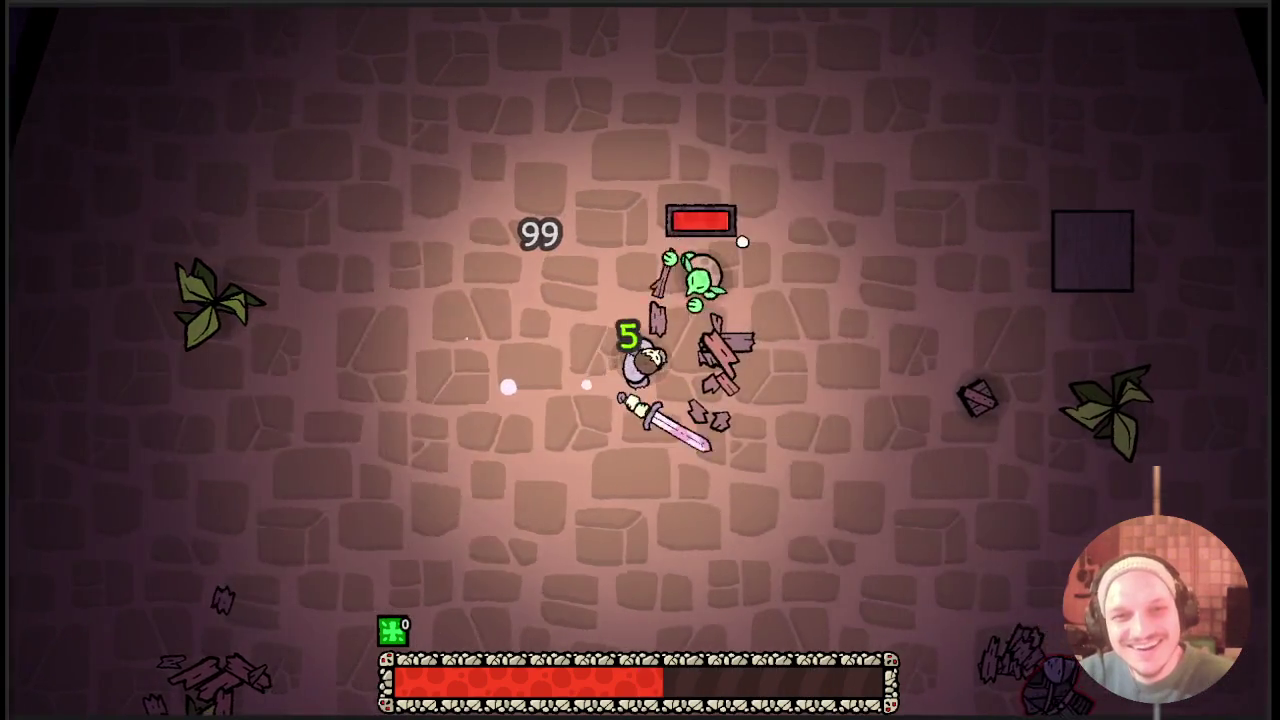
{"action": "left_click", "coordinate": [884, 433]}
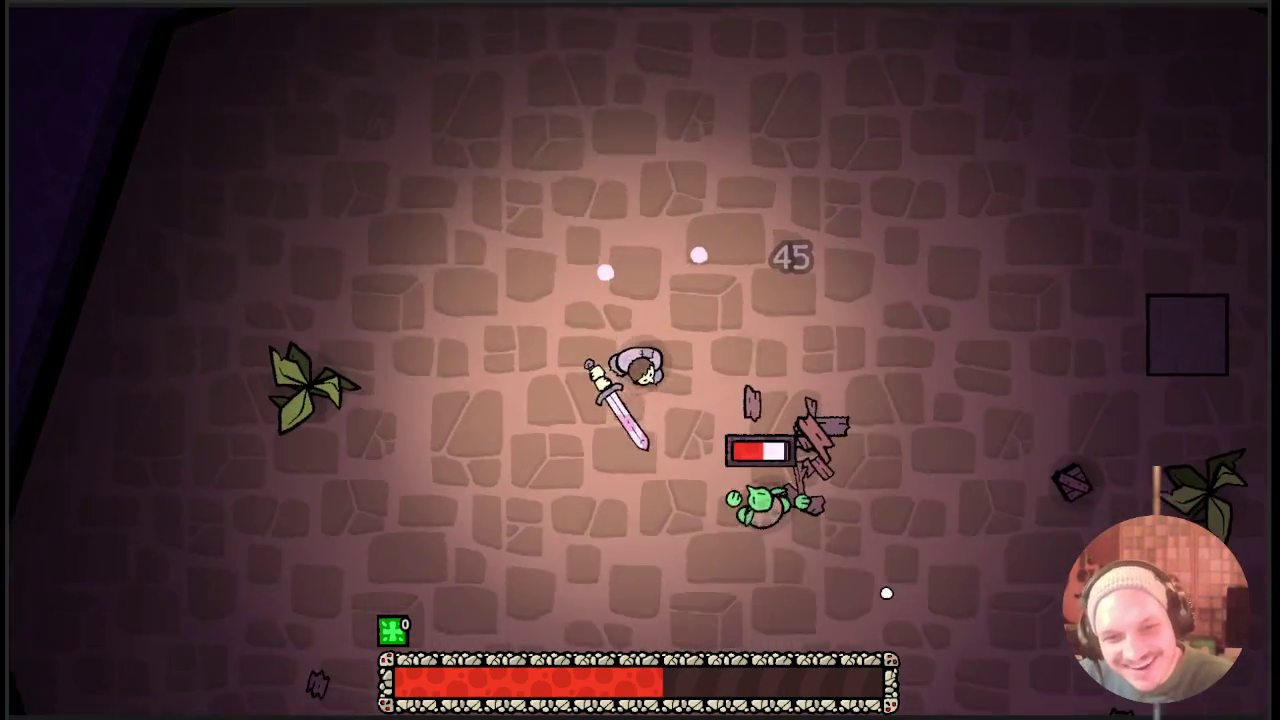
{"action": "key", "text": "s"}
{"action": "left_click", "coordinate": [886, 593]}
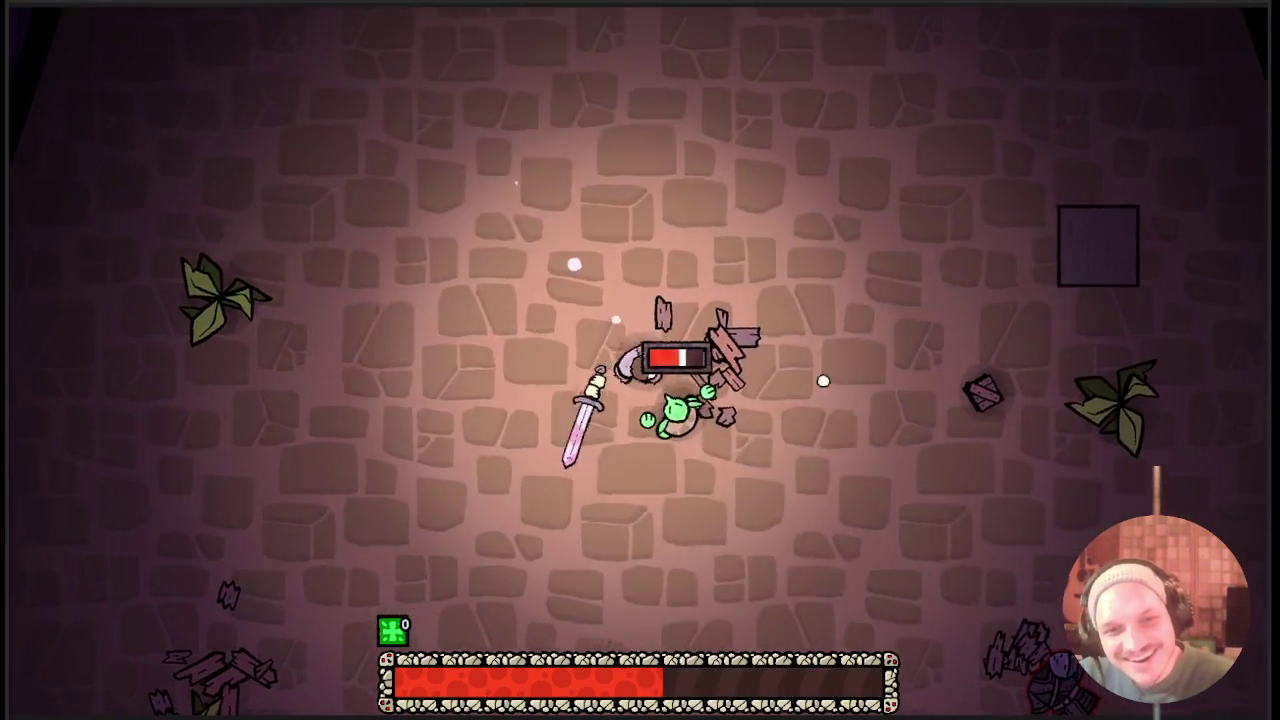
{"action": "left_click", "coordinate": [849, 423]}
Move right and hit the armored enemy.
{"action": "key", "text": "d"}
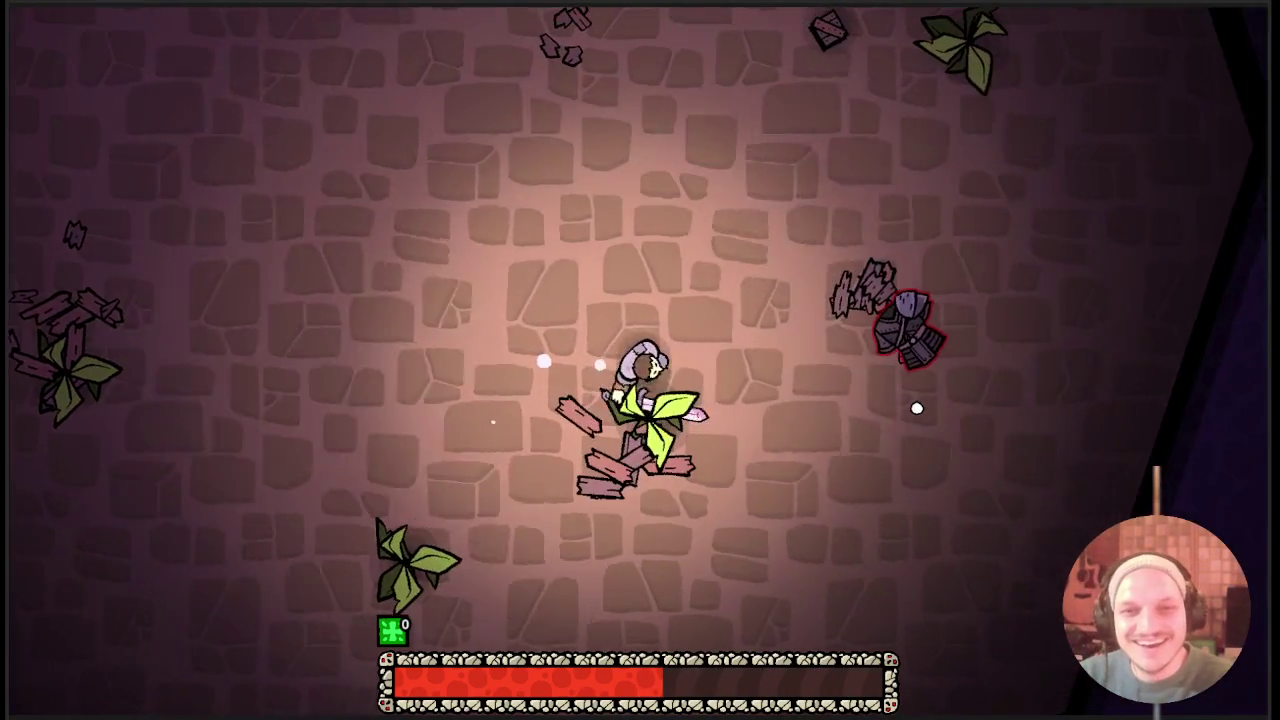
{"action": "left_click", "coordinate": [916, 408]}
{"action": "key", "text": "d"}
{"action": "left_click", "coordinate": [1038, 418]}
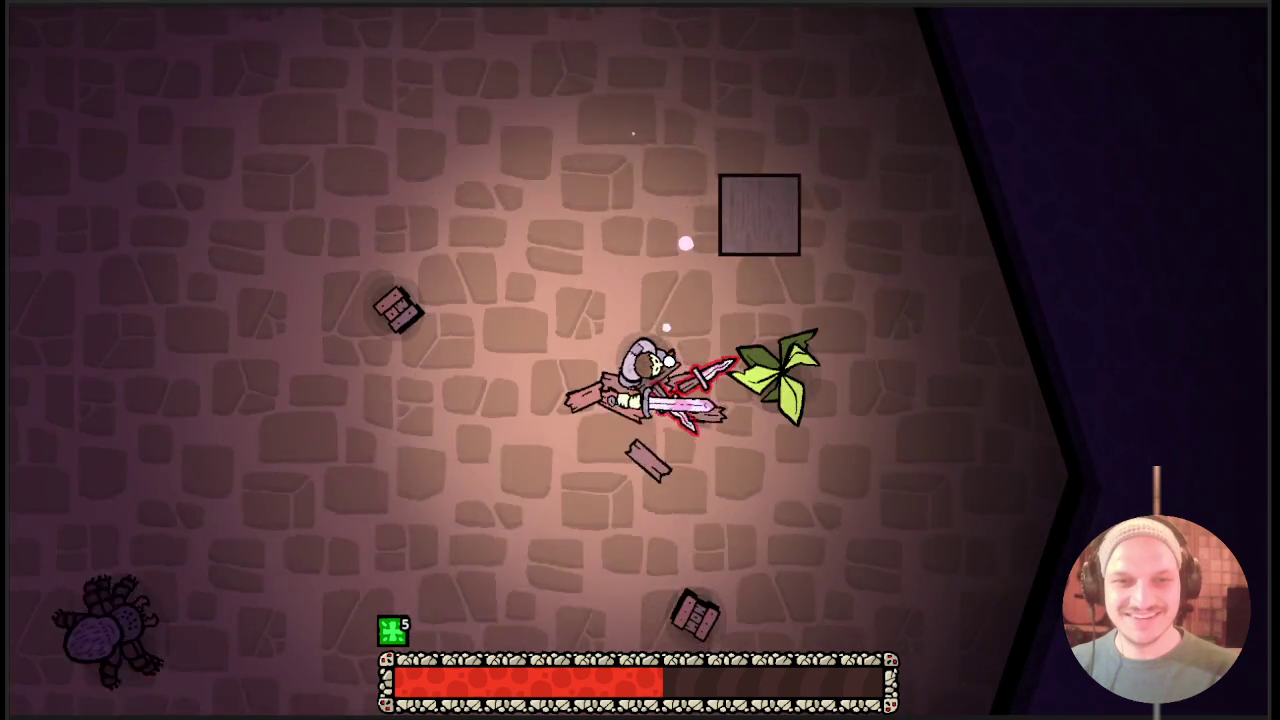
Use heal items with E while moving past the smashed crates.
{"action": "key", "text": "s"}
{"action": "key", "text": "e"}
{"action": "key", "text": "s"}
{"action": "key", "text": "a"}
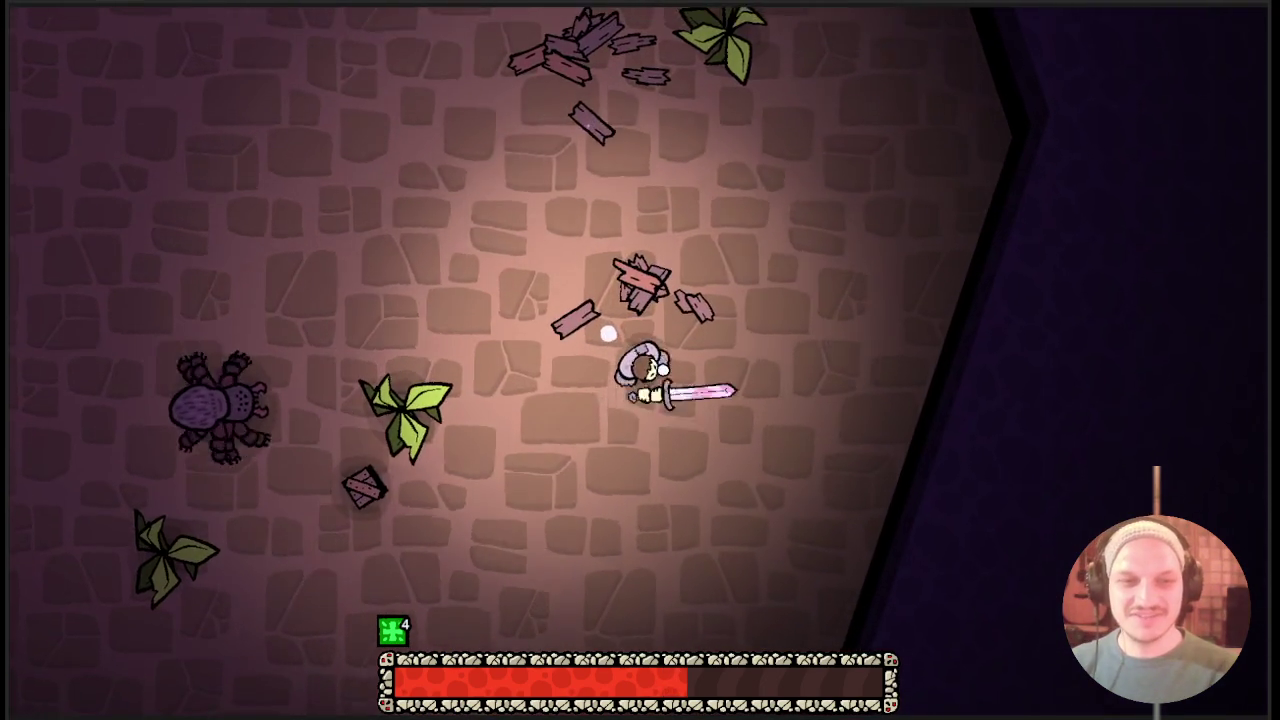
{"action": "key", "text": "e"}
{"action": "key", "text": "w"}
{"action": "key", "text": "d"}
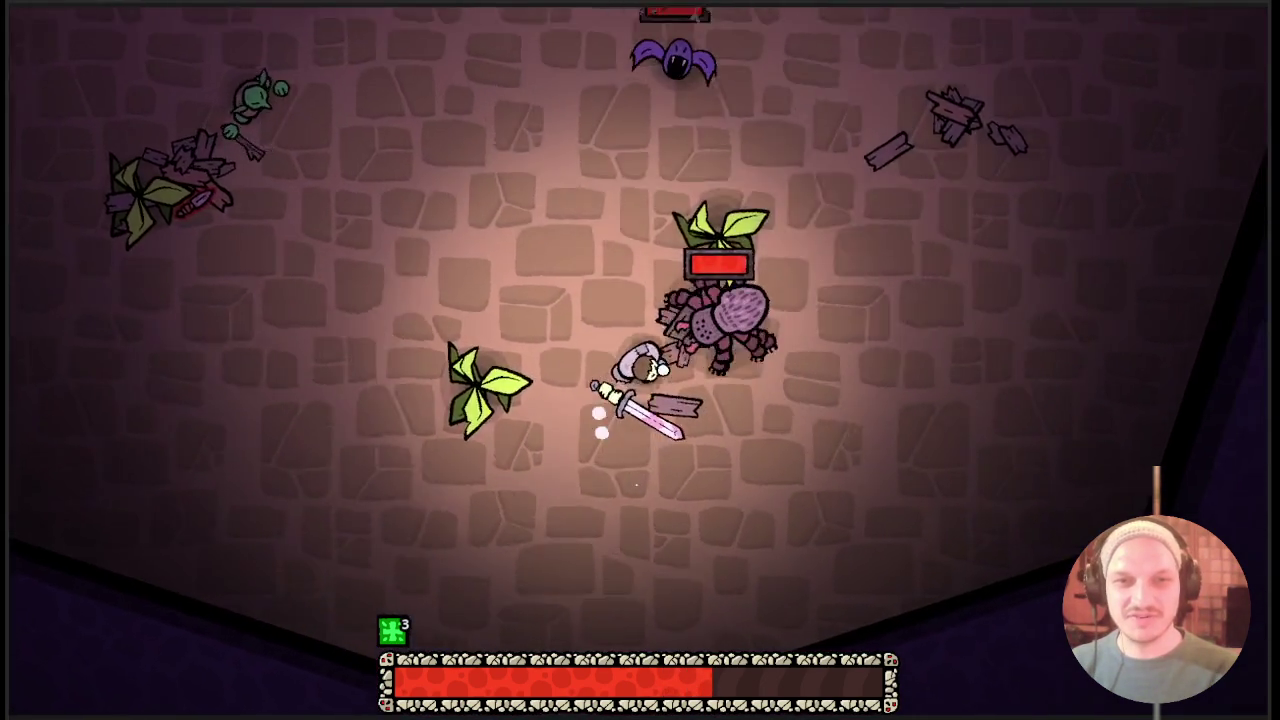
{"action": "key", "text": "e"}
{"action": "key", "text": "d"}
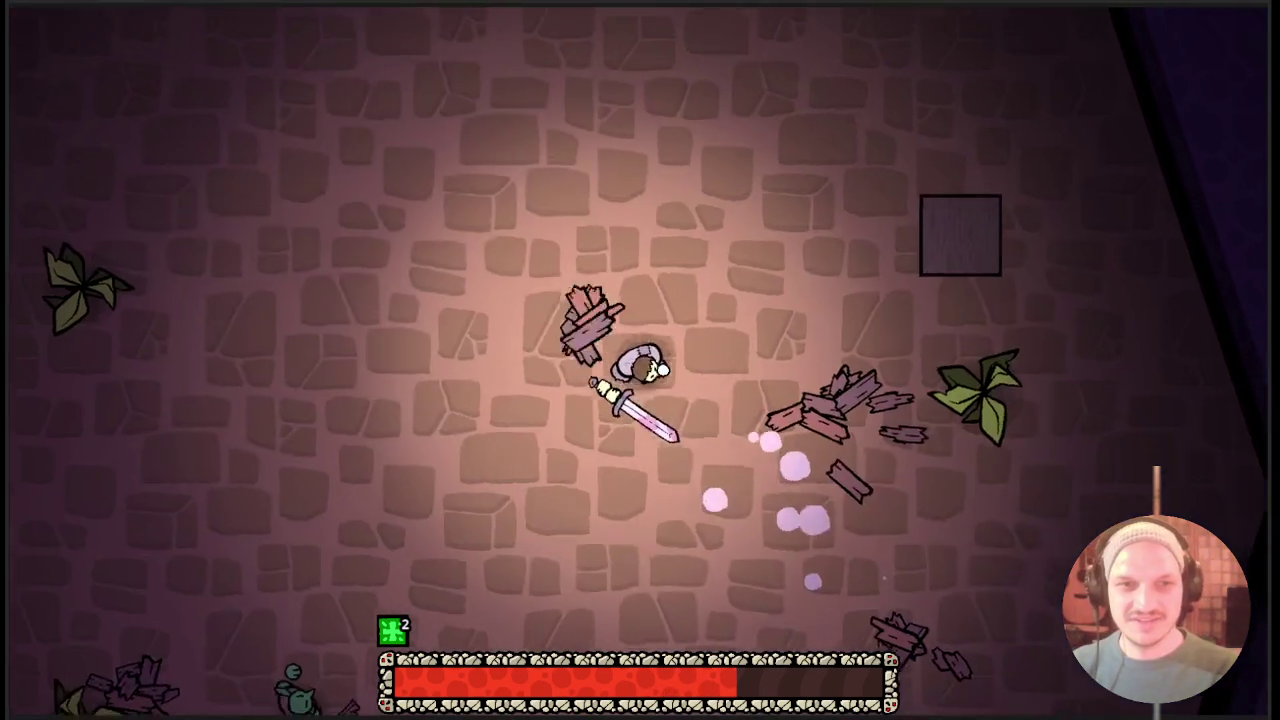
{"action": "key", "text": "e"}
{"action": "key", "text": "w"}
Check the inventory card grid, then use the last heal charge.
{"action": "key", "text": "Tab"}
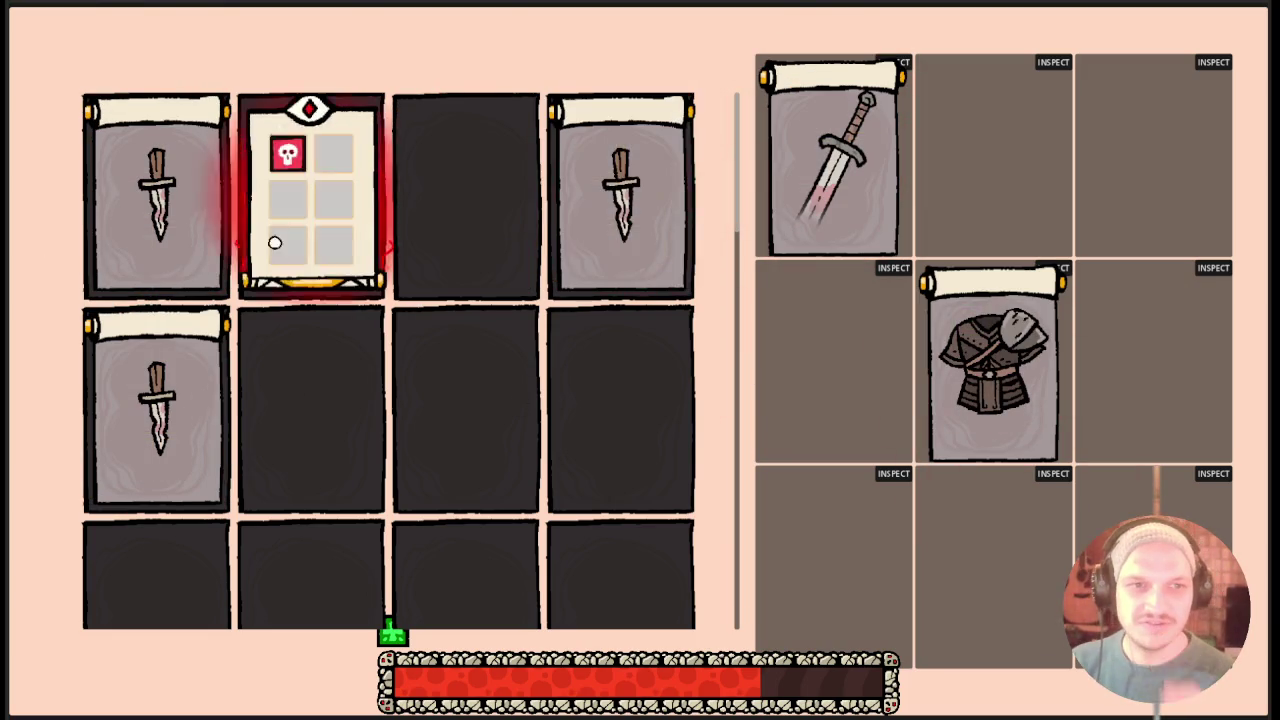
{"action": "key", "text": "Tab"}
{"action": "key", "text": "e"}
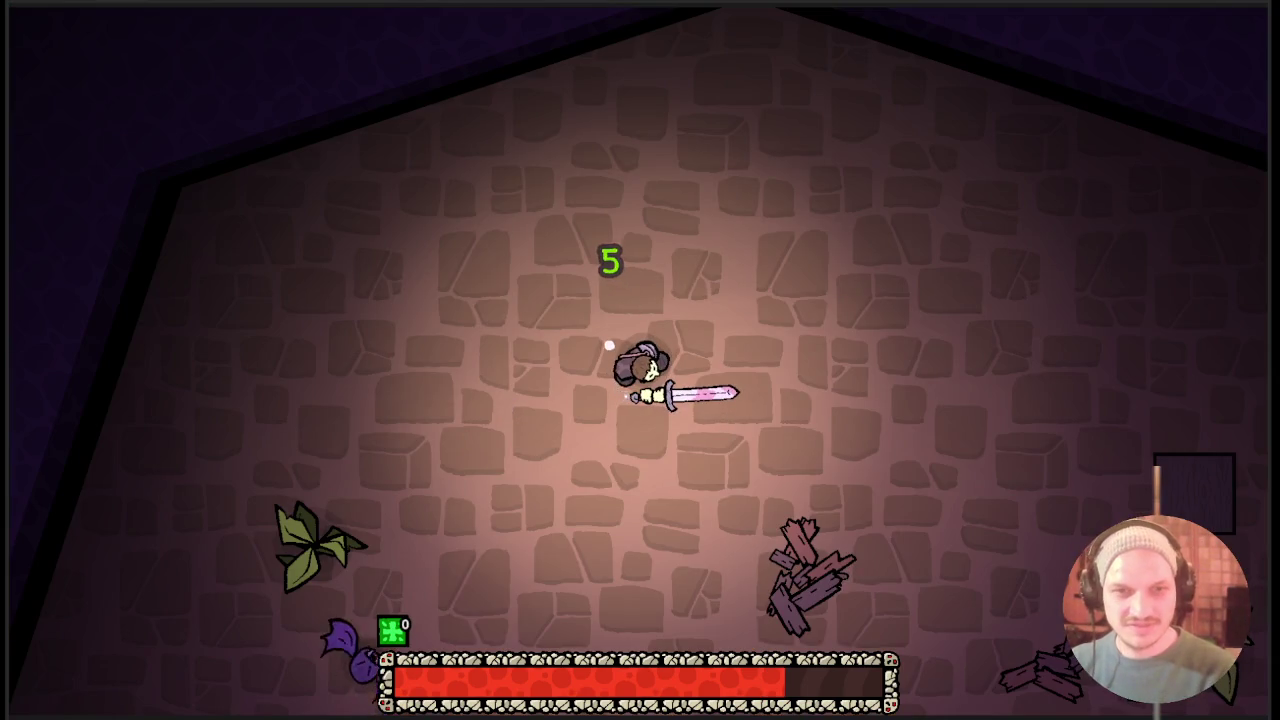
{"action": "key", "text": "s"}
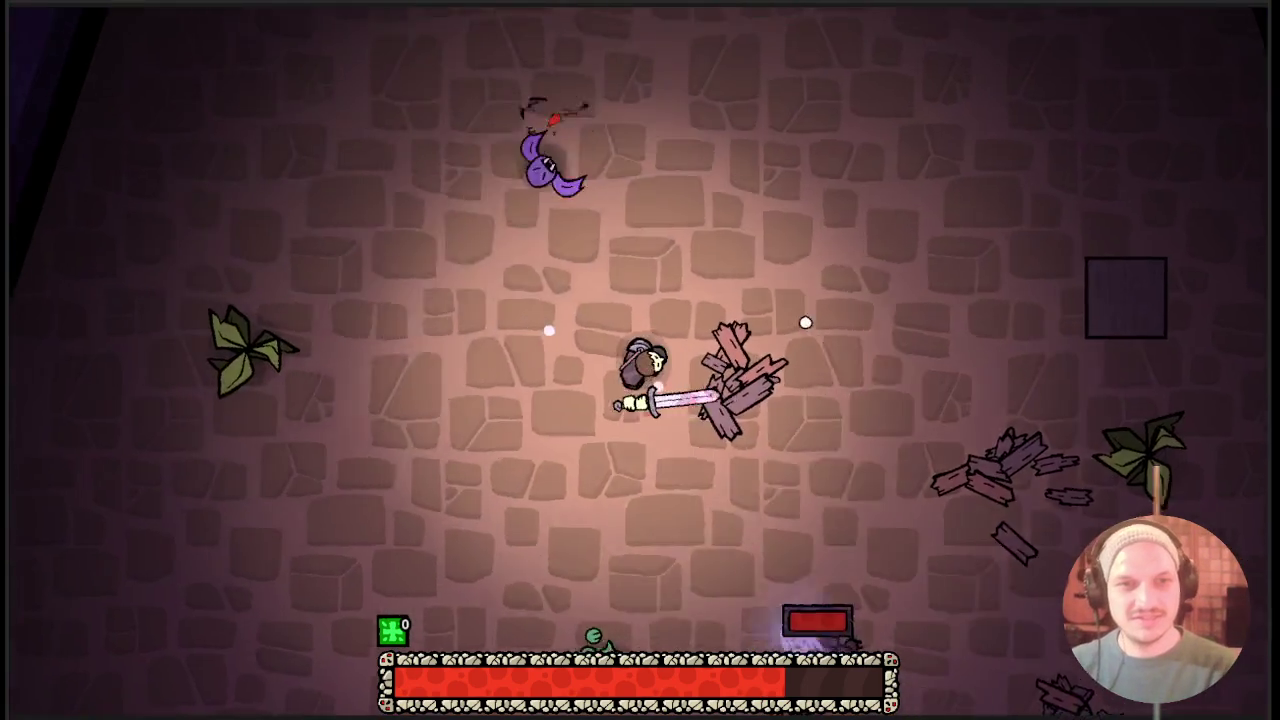
Slash the bat twice with the sword to kill it.
{"action": "left_click", "coordinate": [815, 339]}
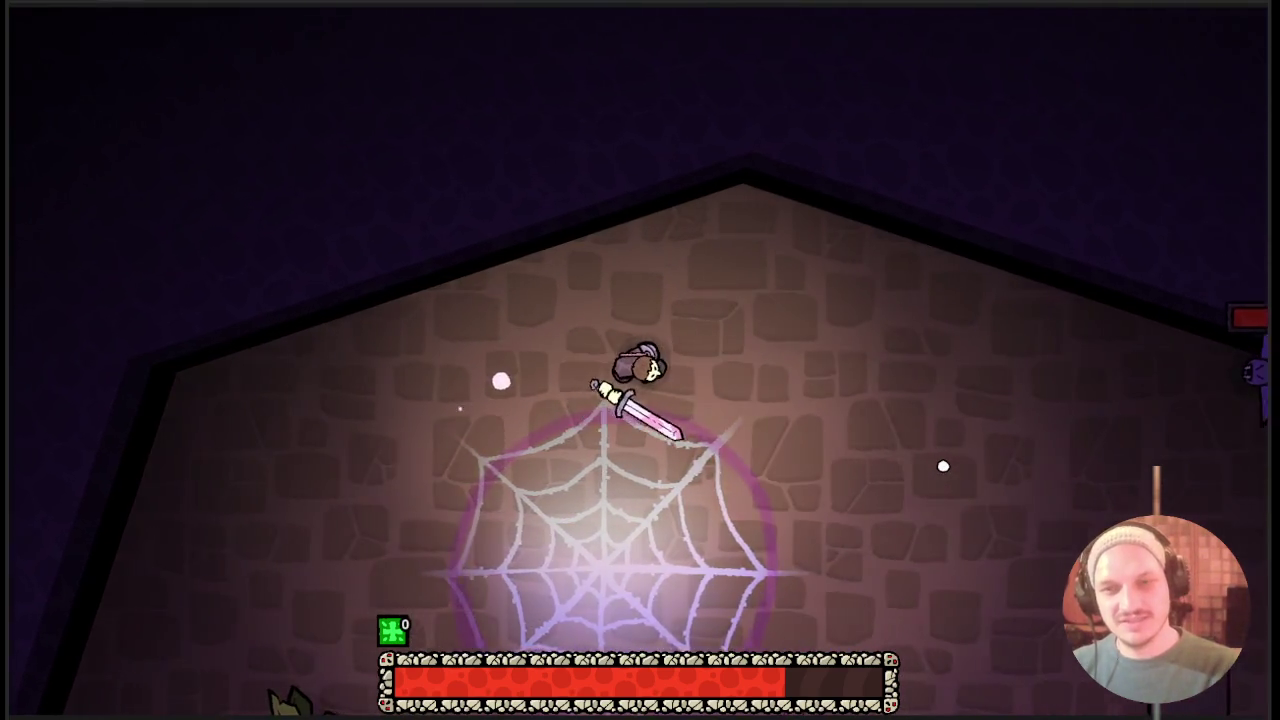
{"action": "key", "text": "d"}
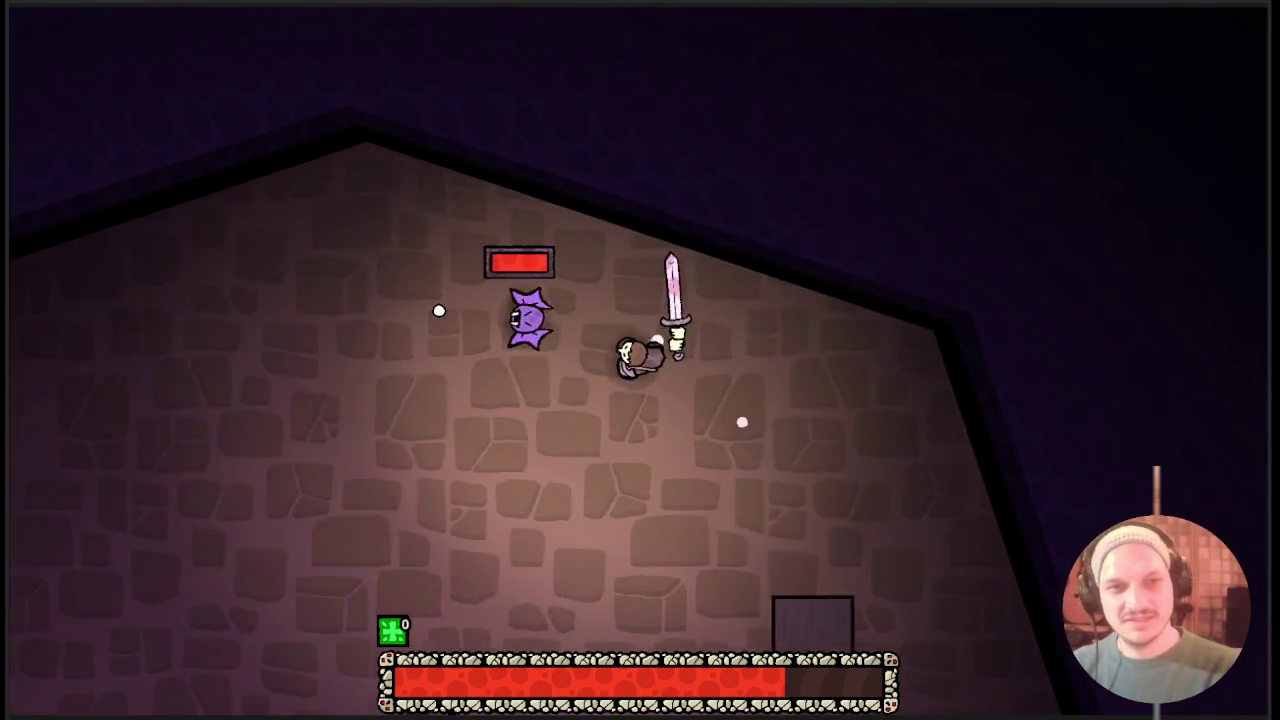
{"action": "left_click", "coordinate": [436, 308]}
{"action": "key", "text": "w"}
{"action": "left_click", "coordinate": [438, 309]}
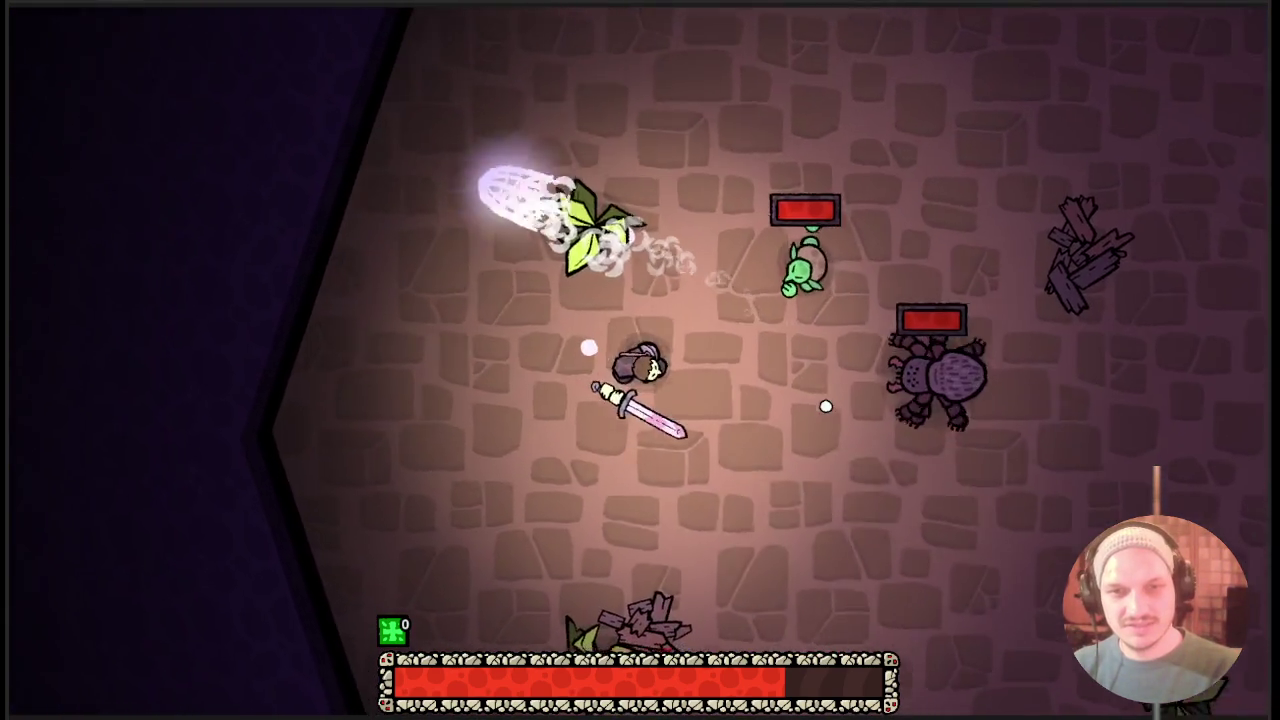
Fight the goblin and spider with repeated sword slashes.
{"action": "key", "text": "d"}
{"action": "left_click", "coordinate": [806, 303]}
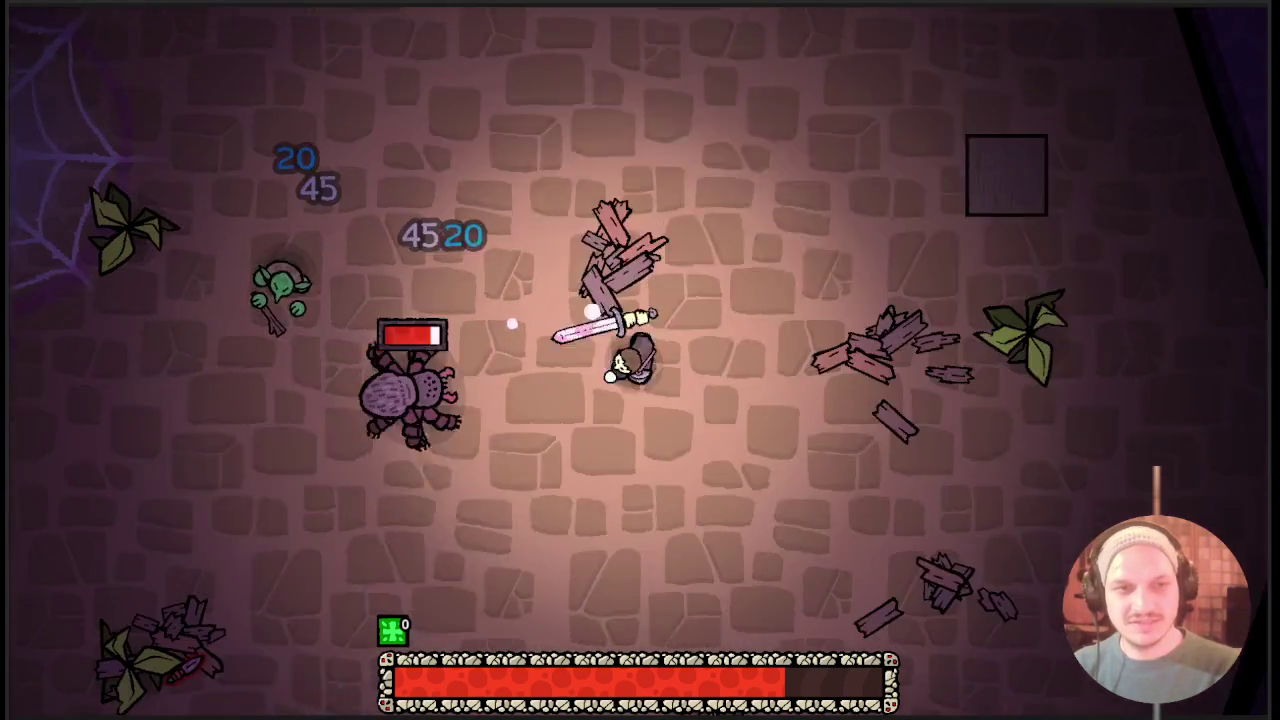
{"action": "key", "text": "a"}
{"action": "left_click", "coordinate": [520, 310]}
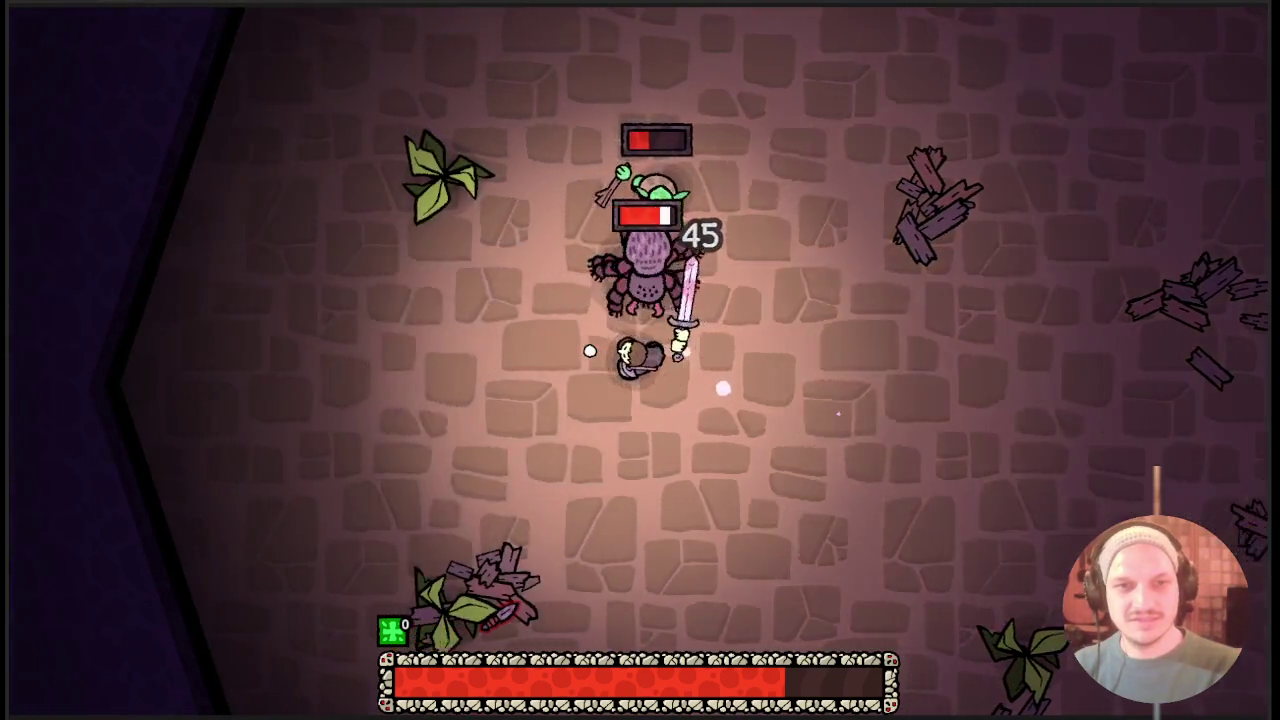
{"action": "left_click", "coordinate": [769, 277]}
{"action": "key", "text": "a"}
{"action": "key", "text": "s"}
{"action": "left_click", "coordinate": [745, 284]}
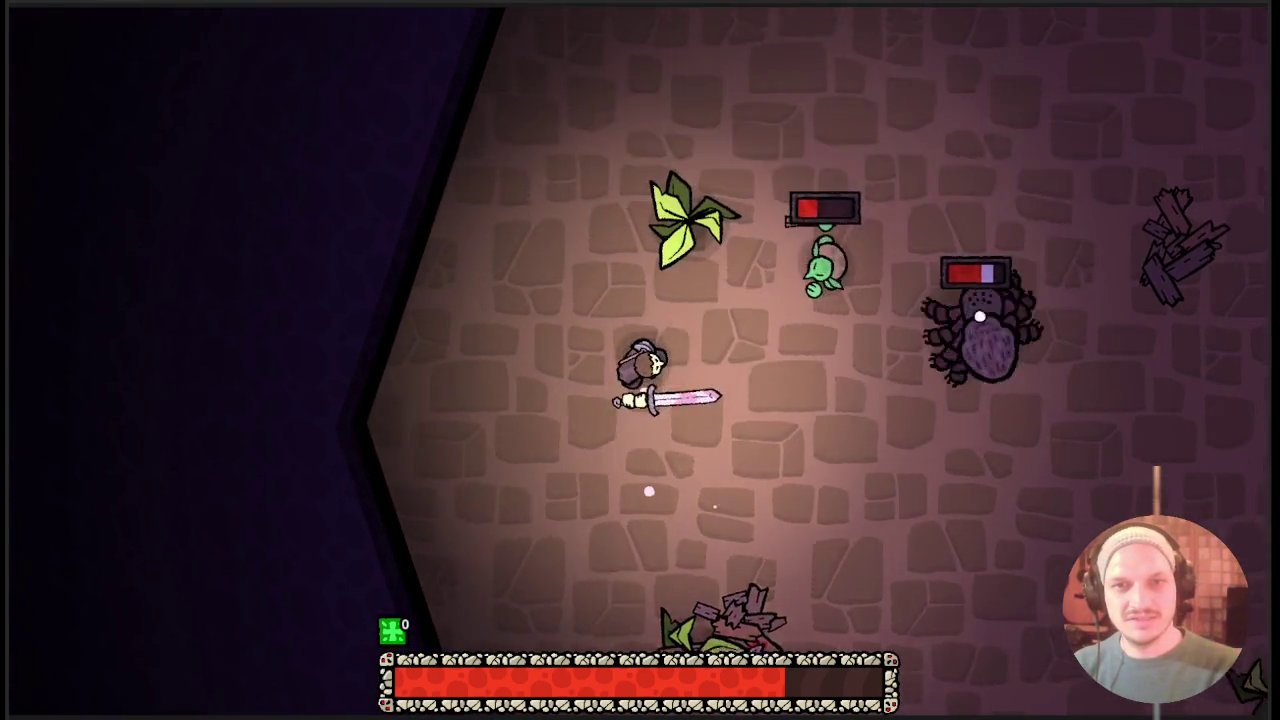
{"action": "key", "text": "d"}
{"action": "left_click", "coordinate": [652, 306]}
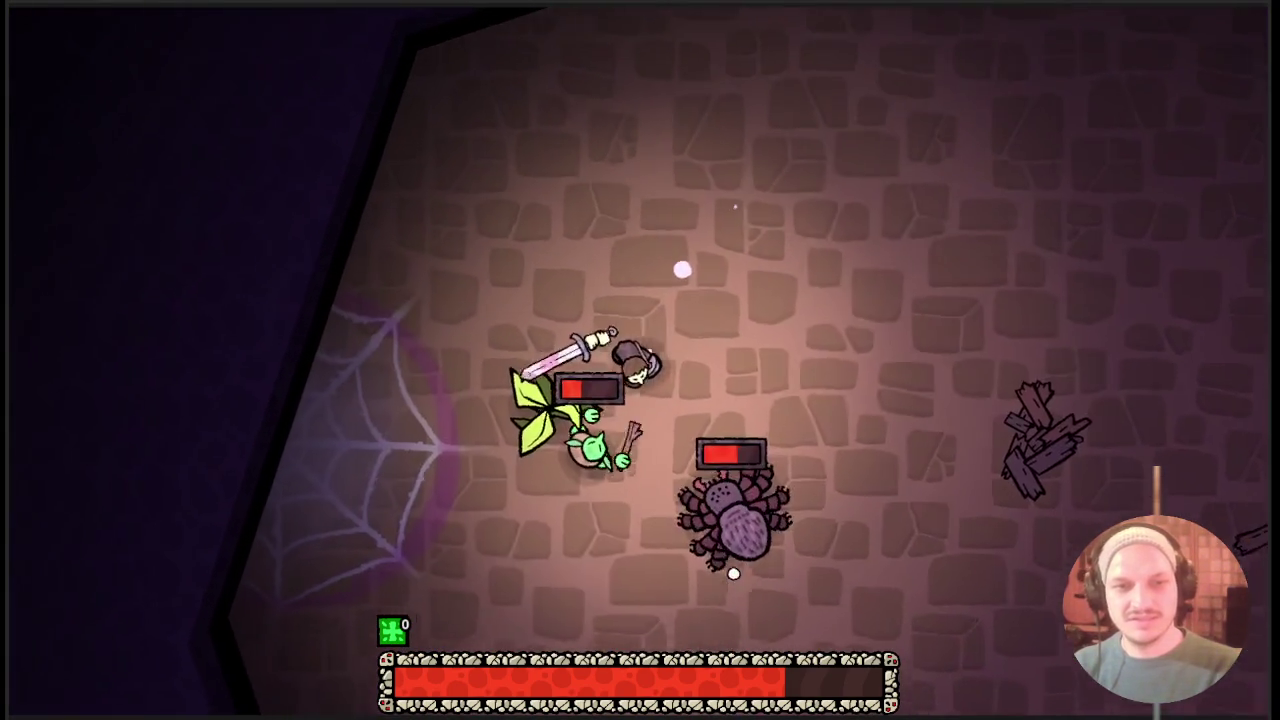
{"action": "key", "text": "d"}
{"action": "left_click", "coordinate": [540, 294]}
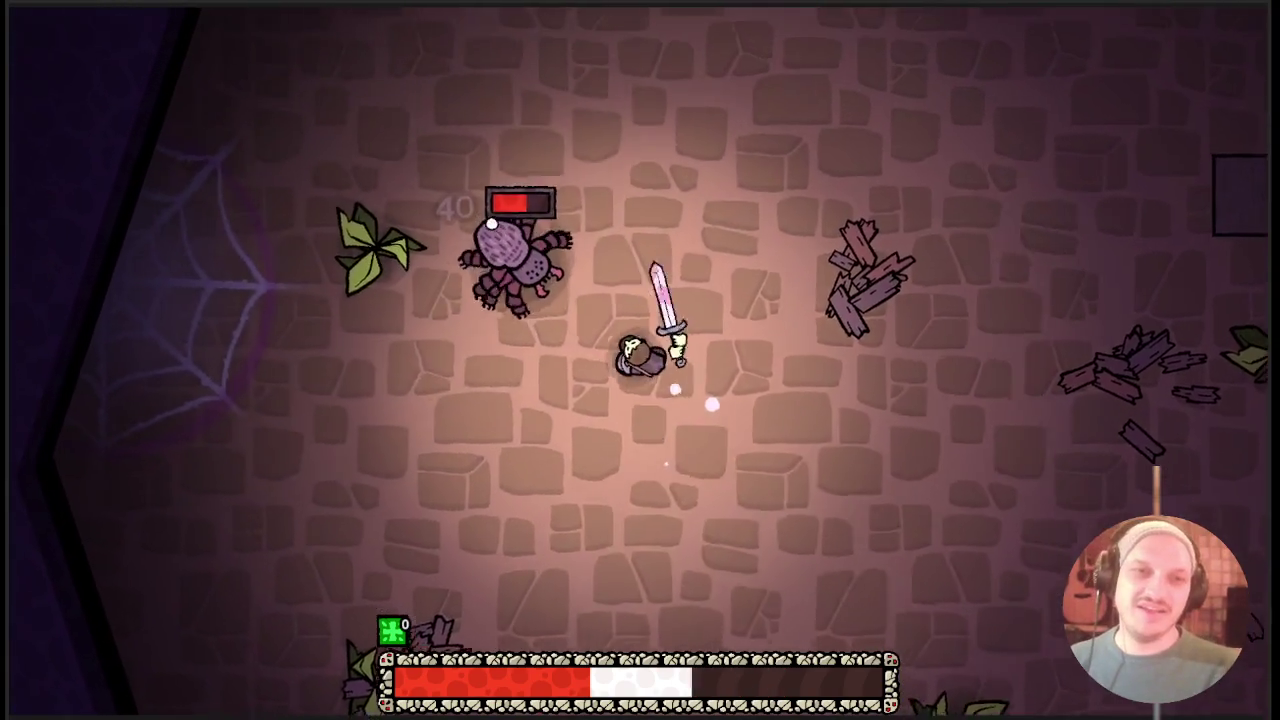
{"action": "left_click", "coordinate": [491, 223]}
Close in on the spider and unleash the magenta ring attack.
{"action": "key", "text": "s"}
{"action": "key", "text": "a"}
{"action": "left_click", "coordinate": [491, 223]}
{"action": "key", "text": "d"}
{"action": "key", "text": "w"}
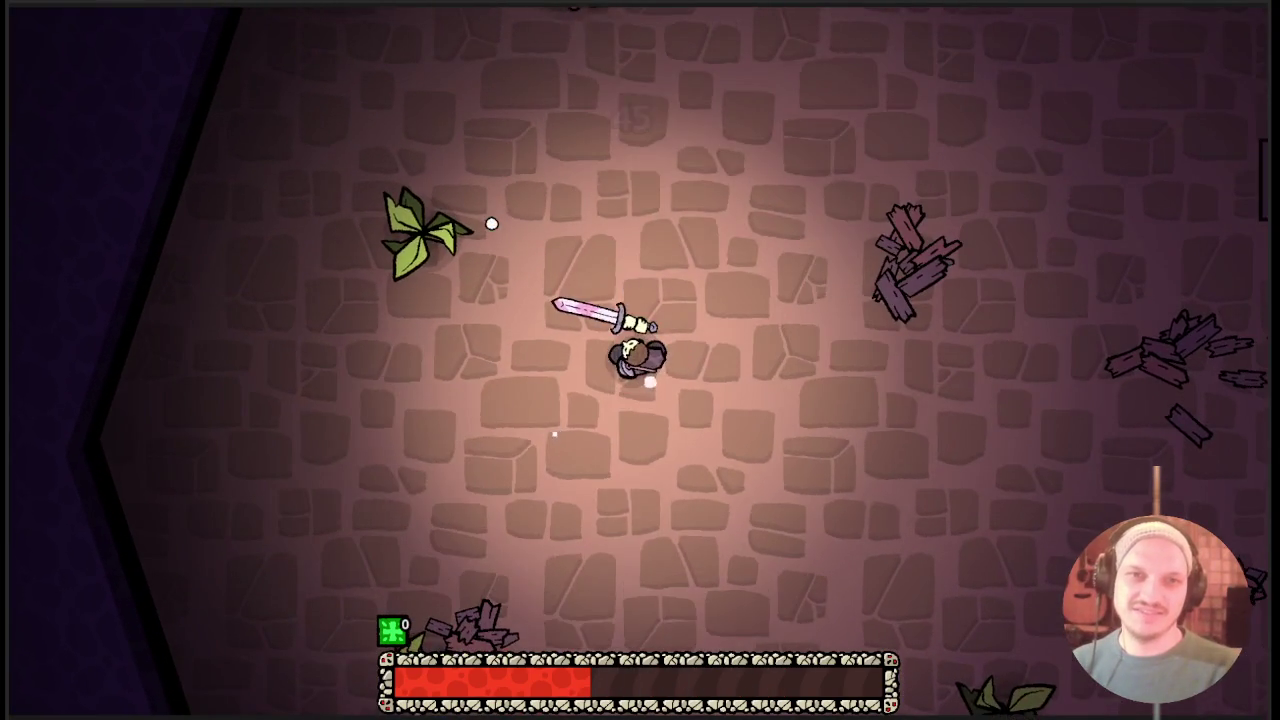
{"action": "key", "text": "w"}
{"action": "key", "text": "d"}
{"action": "key", "text": "a"}
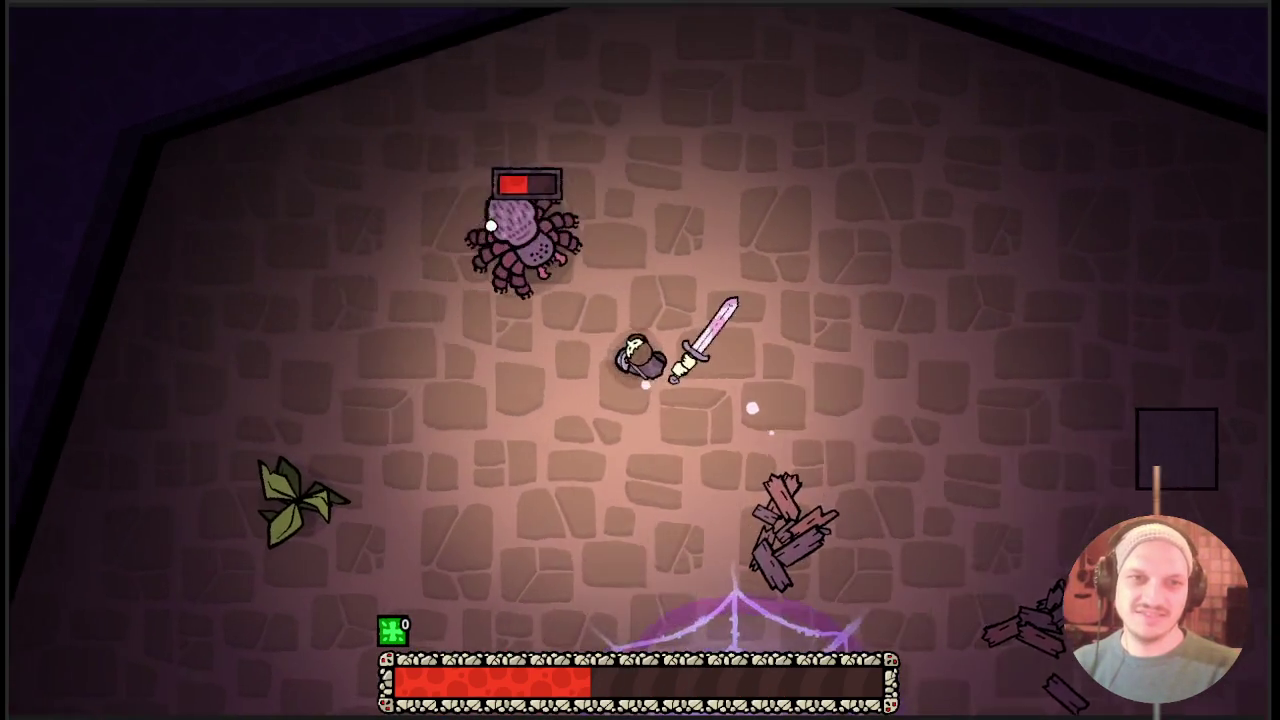
{"action": "right_click", "coordinate": [491, 224]}
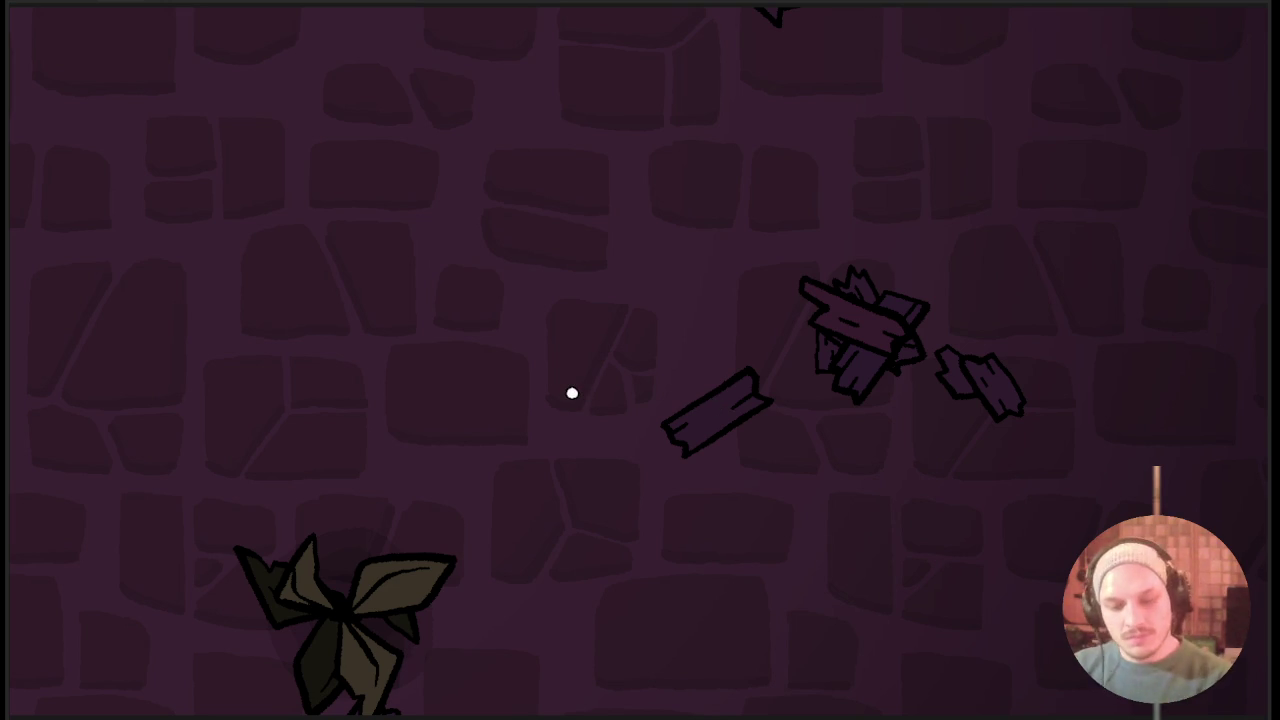
Stop the running game with F8 to return to the editor.
{"action": "key", "text": "F8"}
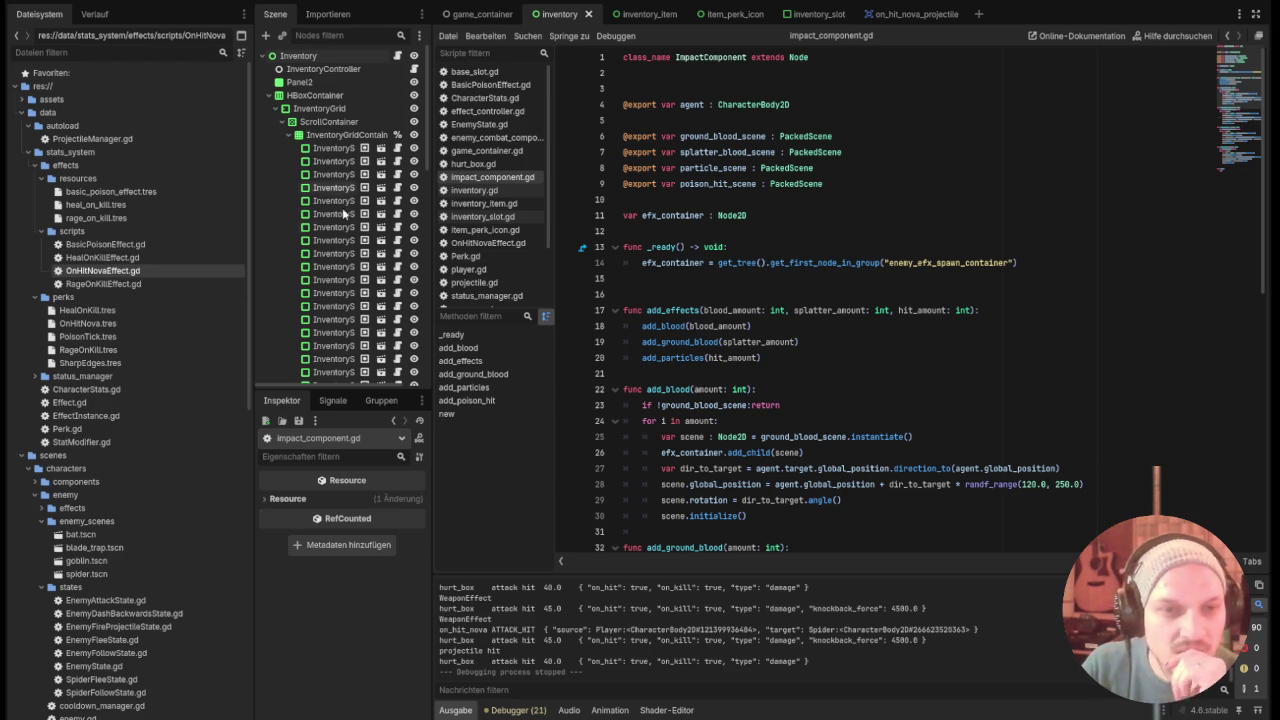
Look through game_container.gd, then switch to base_slot.gd.
{"action": "left_click", "coordinate": [488, 152]}
{"action": "scroll", "coordinate": [542, 248], "scroll_direction": "down", "scroll_amount": 3}
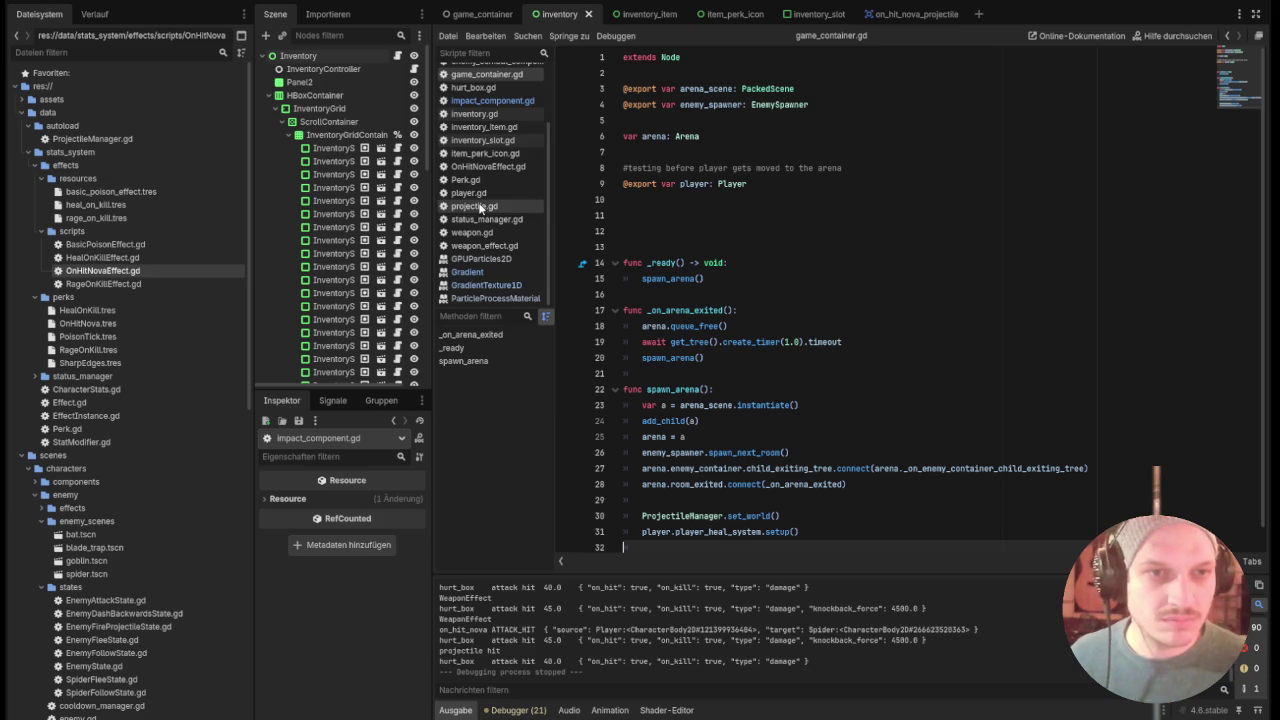
{"action": "scroll", "coordinate": [486, 210], "scroll_direction": "up", "scroll_amount": 3}
{"action": "left_click", "coordinate": [474, 72]}
{"action": "left_click", "coordinate": [486, 99]}
{"action": "left_click", "coordinate": [474, 72]}
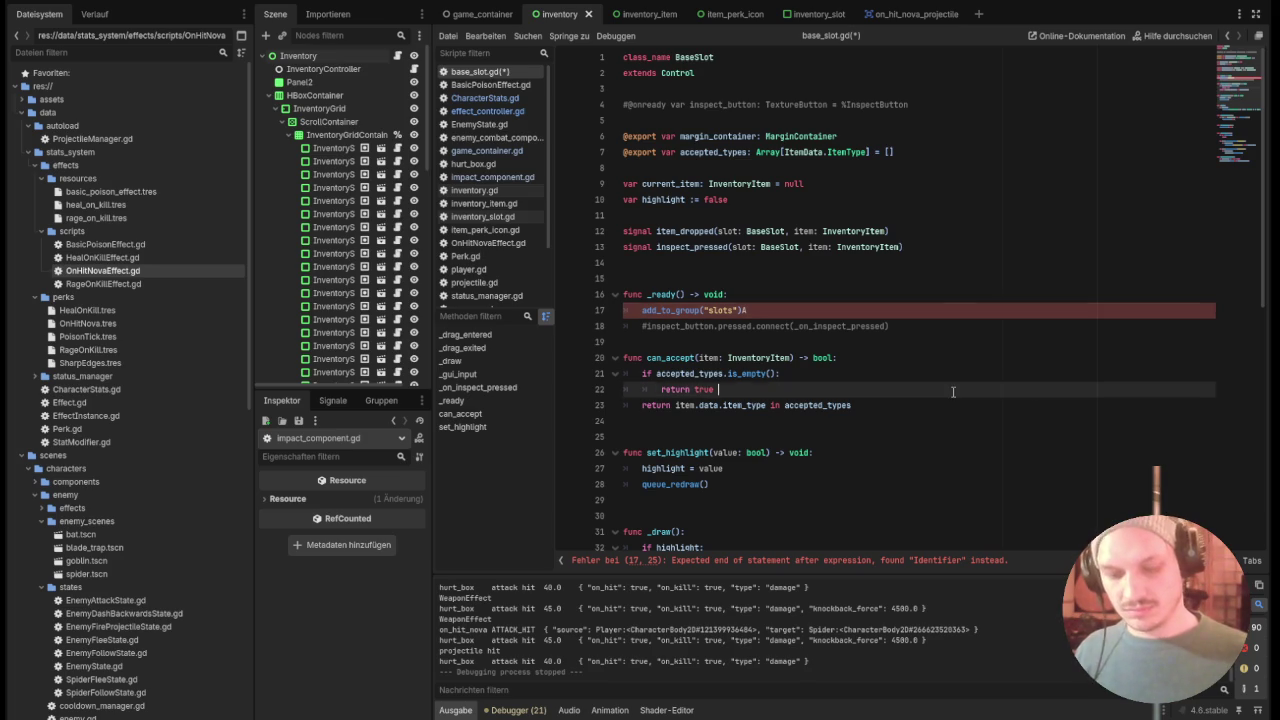
Undo the stray character after add_to_group("slots") in base_slot.gd.
{"action": "key", "text": "ctrl+z"}
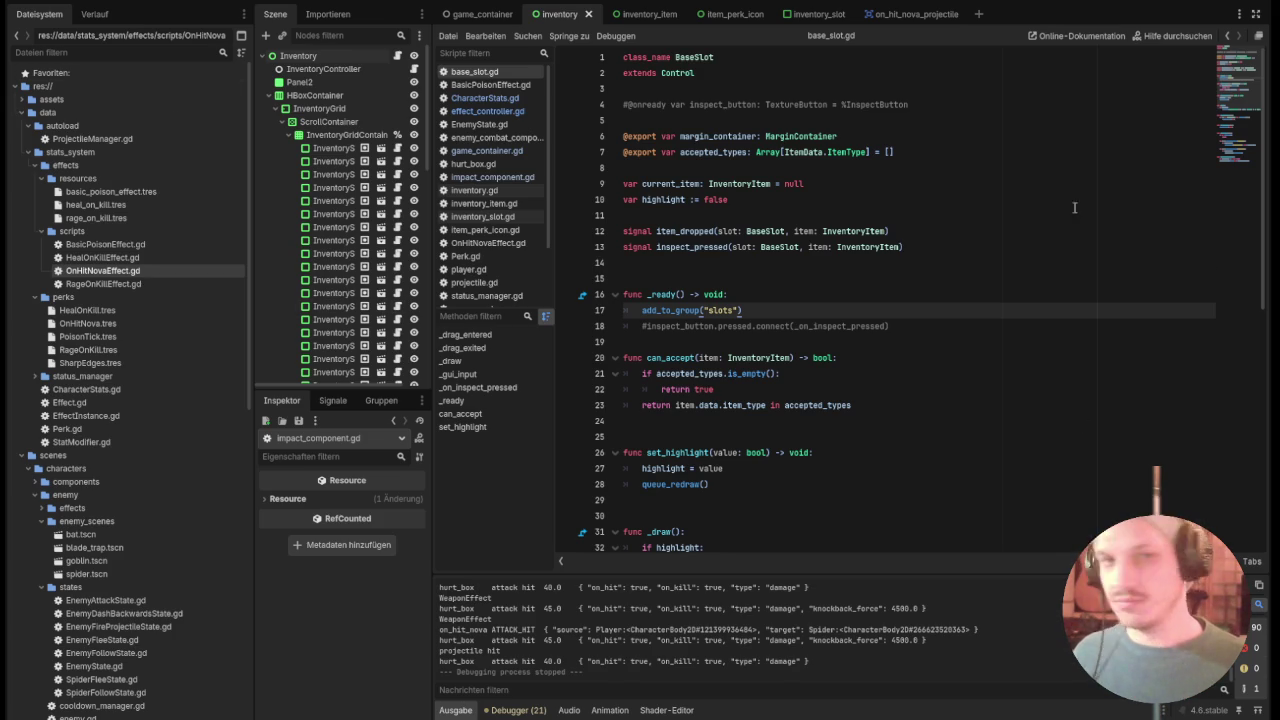
{"action": "left_click", "coordinate": [1081, 247]}
{"action": "left_click", "coordinate": [1082, 340]}
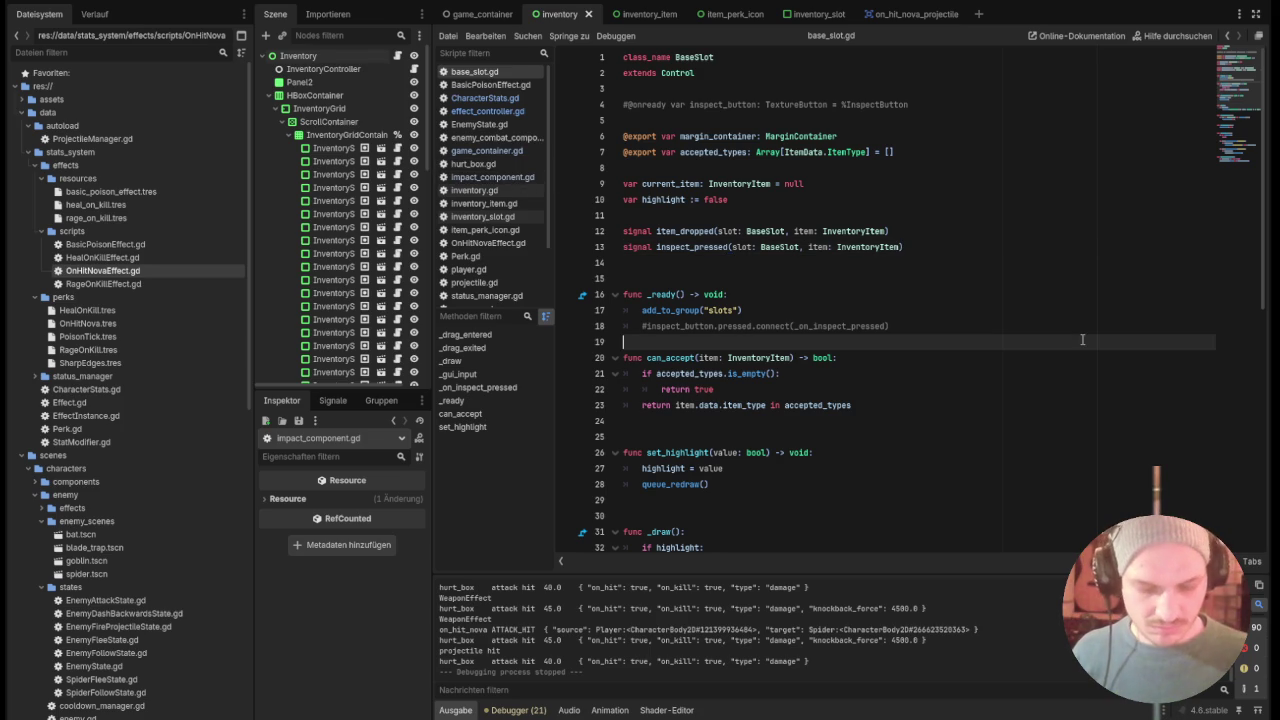
Find a scene with the quick scene search and run it.
{"action": "key", "text": "ctrl+shift+o"}
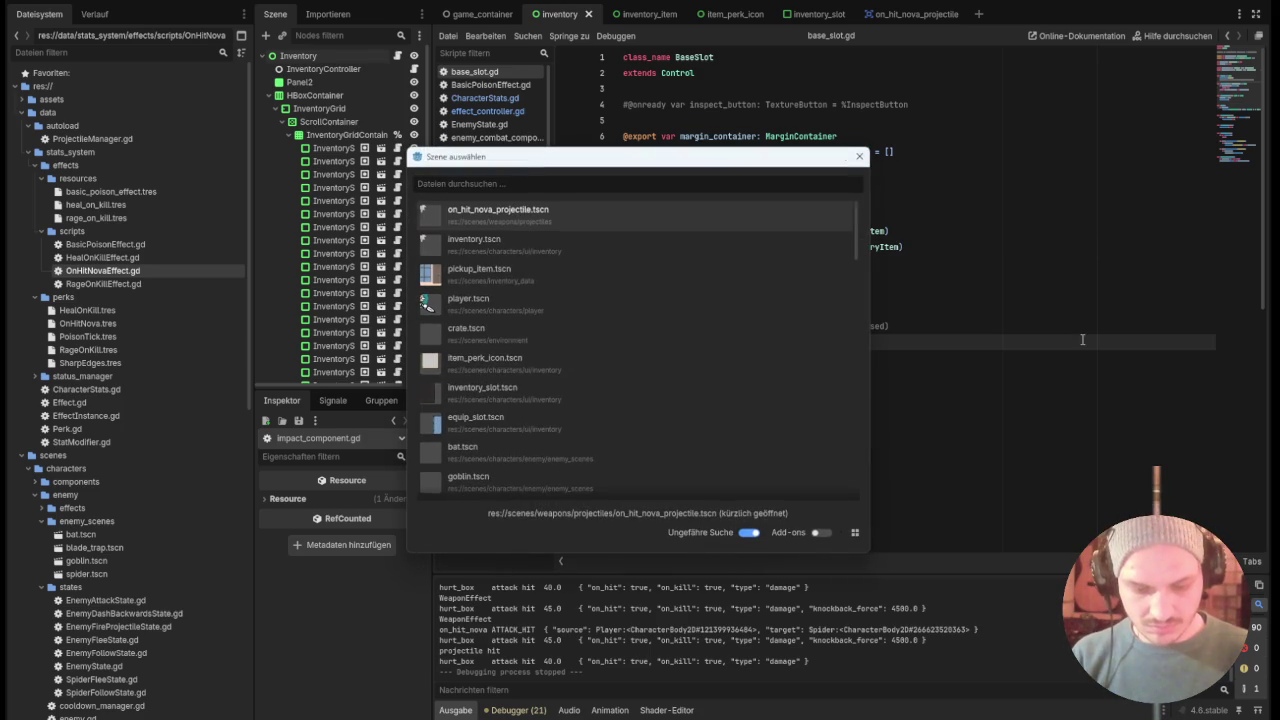
{"action": "type", "text": "EFFE"}
{"action": "key", "text": "BackSpace"}
{"action": "key", "text": "BackSpace"}
{"action": "key", "text": "BackSpace"}
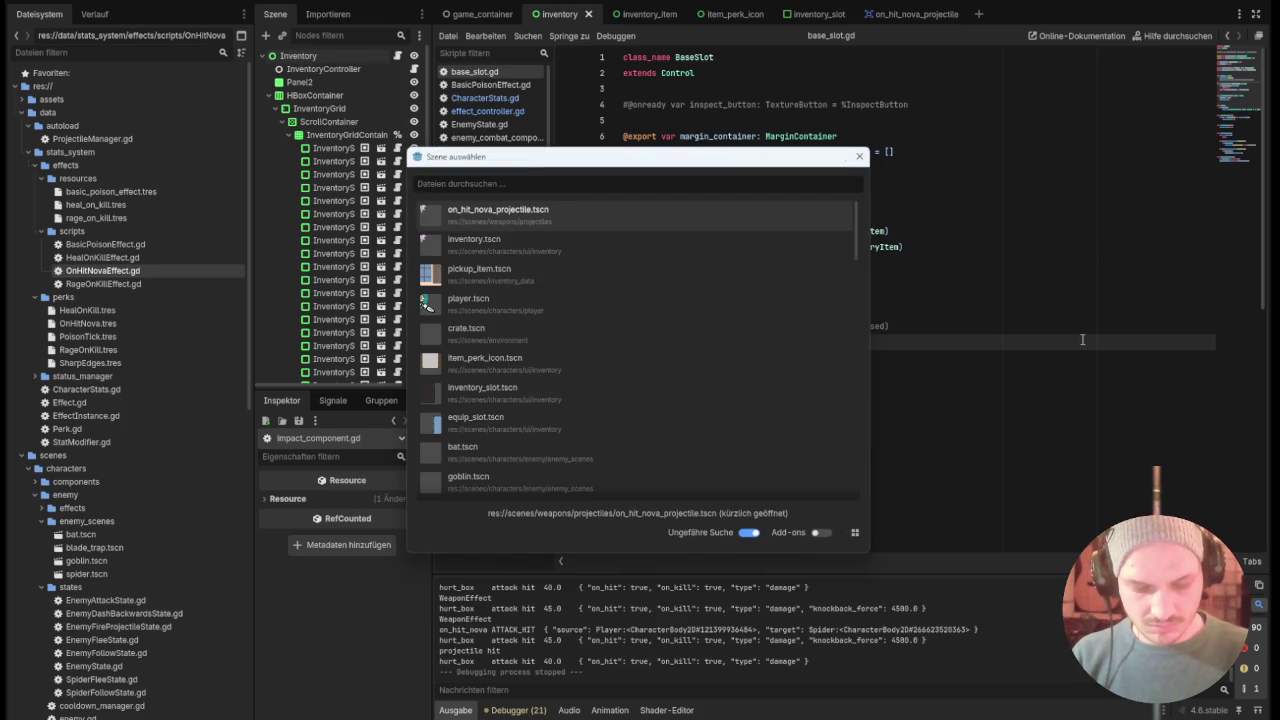
{"action": "type", "text": "sp"}
{"action": "key", "text": "Return"}
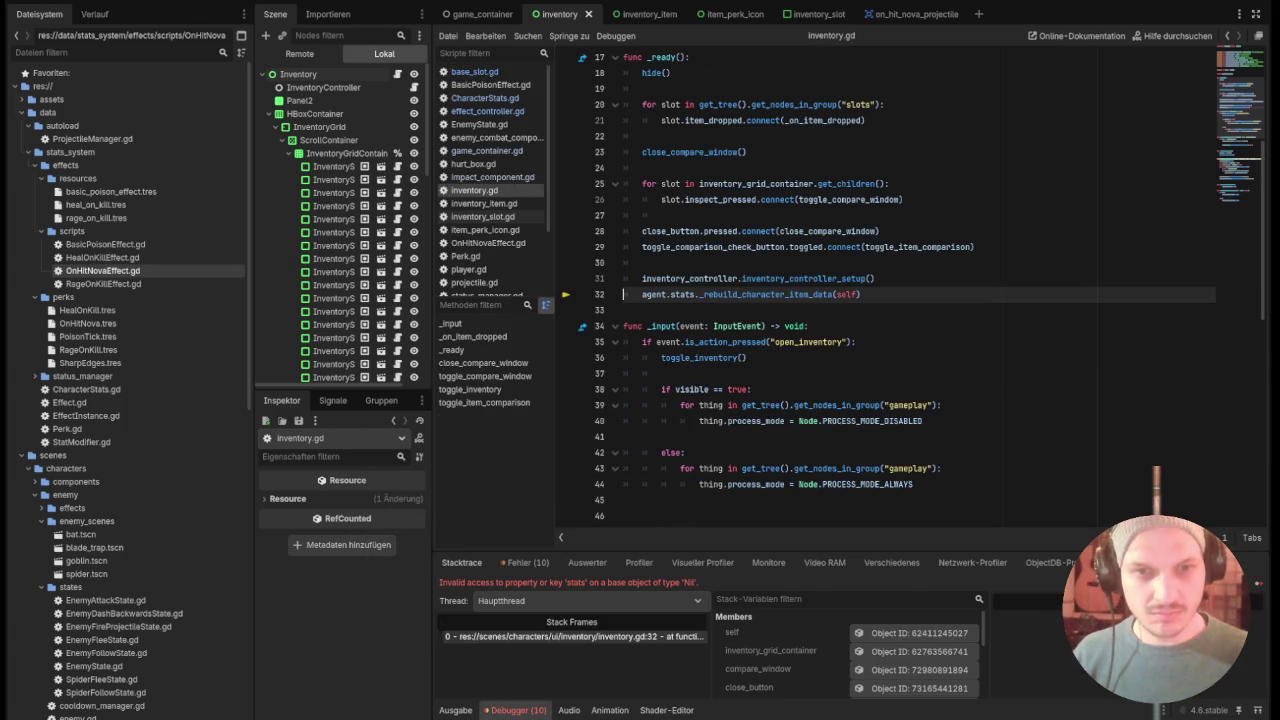
Open Effect.gd using the quick script search.
{"action": "key", "text": "ctrl+alt+o"}
{"action": "type", "text": "EFFE"}
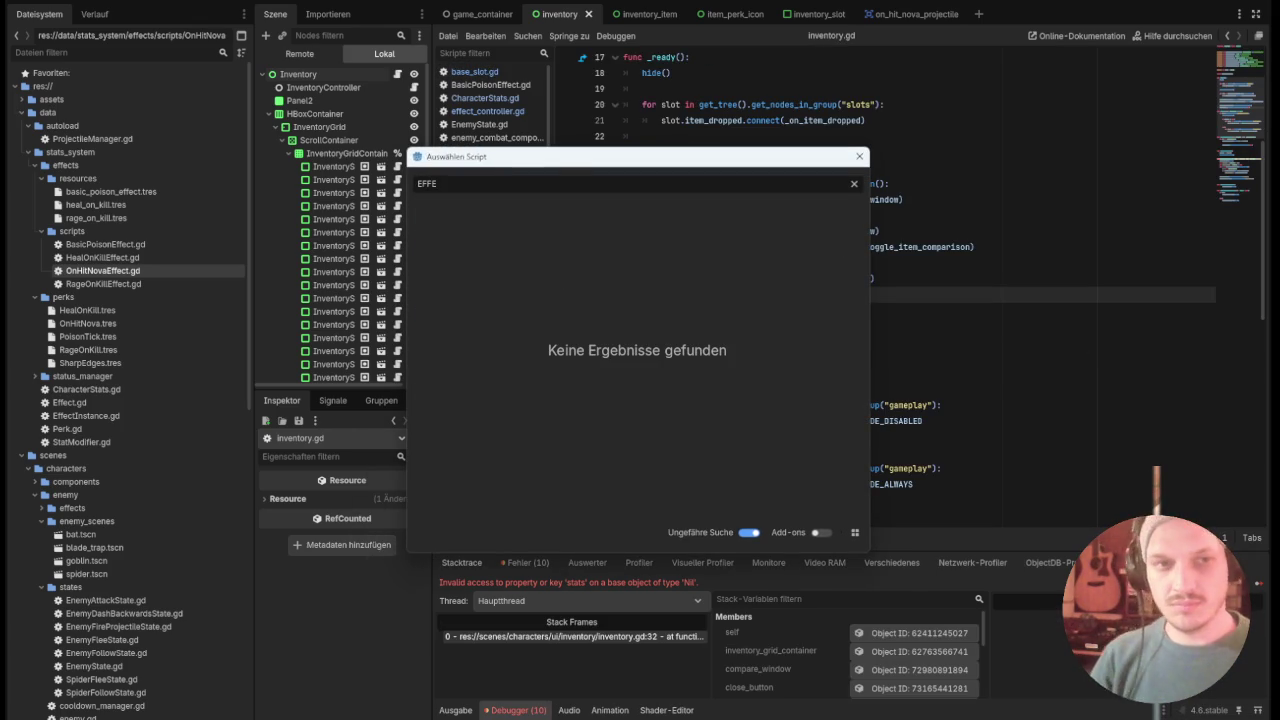
{"action": "key", "text": "Escape"}
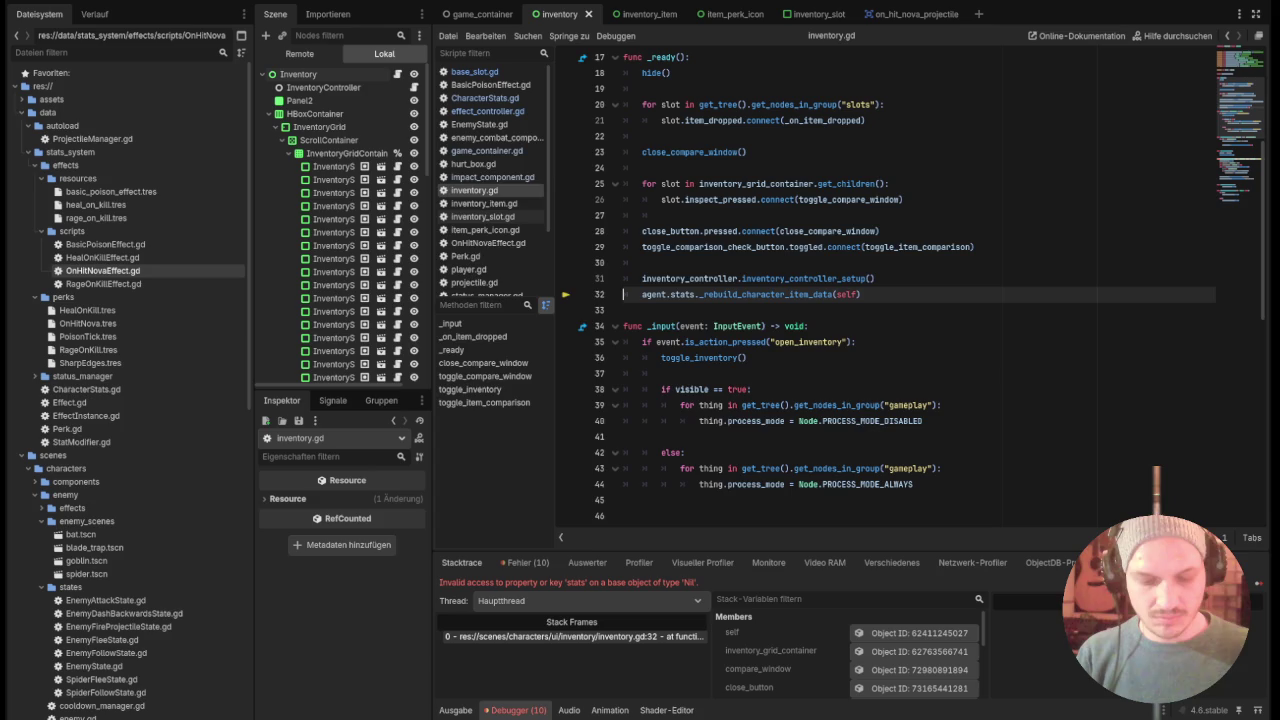
{"action": "key", "text": "ctrl+shift+o"}
{"action": "type", "text": "E"}
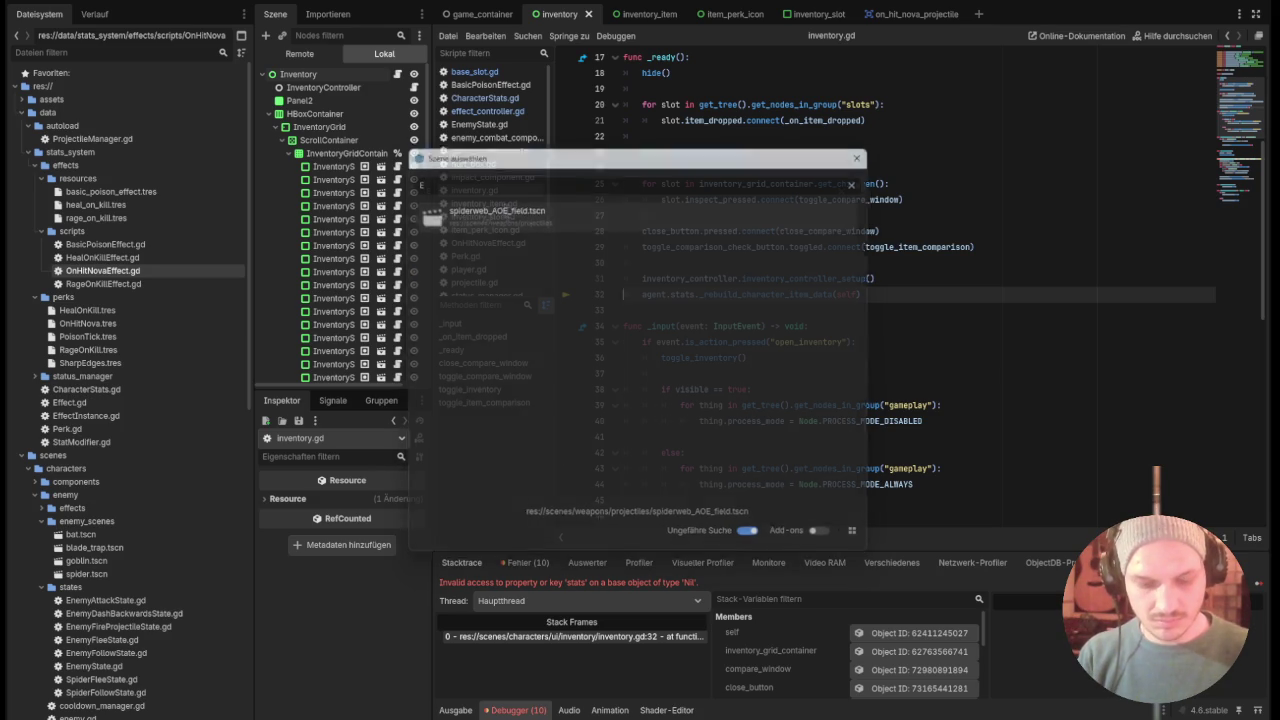
{"action": "key", "text": "Escape"}
{"action": "key", "text": "ctrl+alt+o"}
{"action": "type", "text": "EFFE"}
{"action": "key", "text": "BackSpace"}
{"action": "key", "text": "BackSpace"}
{"action": "key", "text": "BackSpace"}
{"action": "key", "text": "Return"}
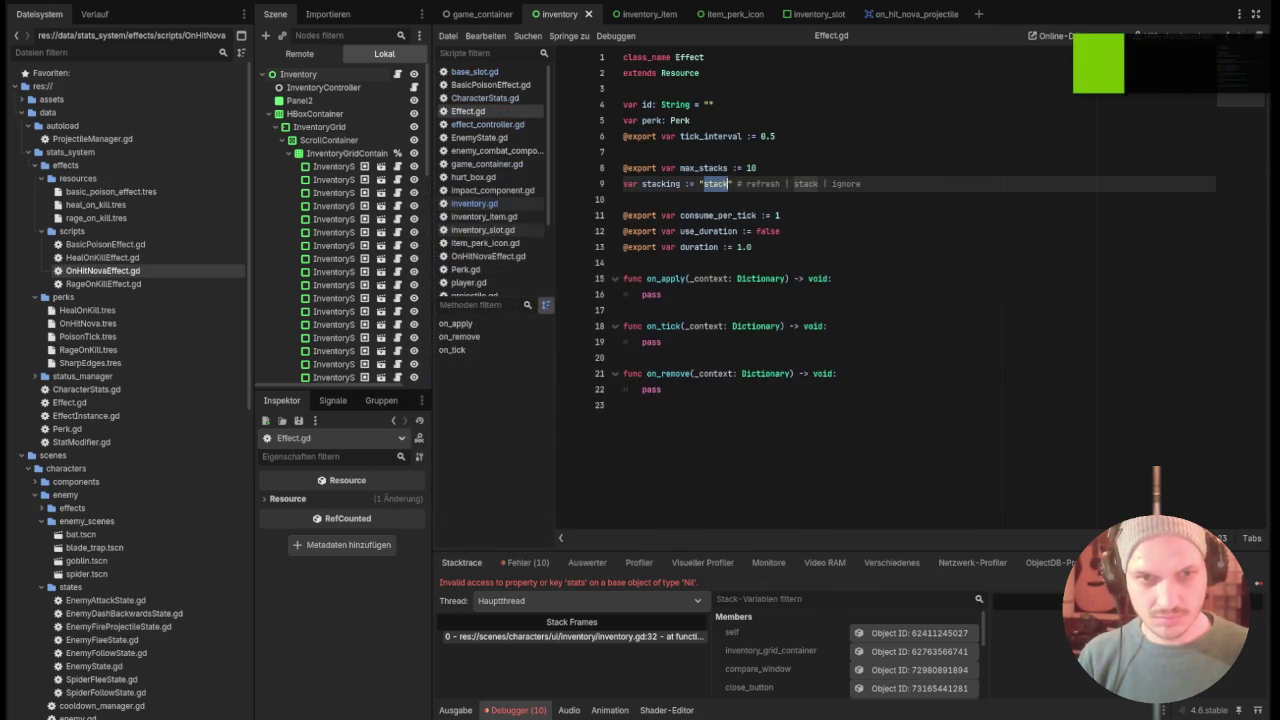
Insert blank lines above tick_interval in Effect.gd for new declarations.
{"action": "key", "text": "Up"}
{"action": "key", "text": "Up"}
{"action": "key", "text": "Up"}
{"action": "key", "text": "Up"}
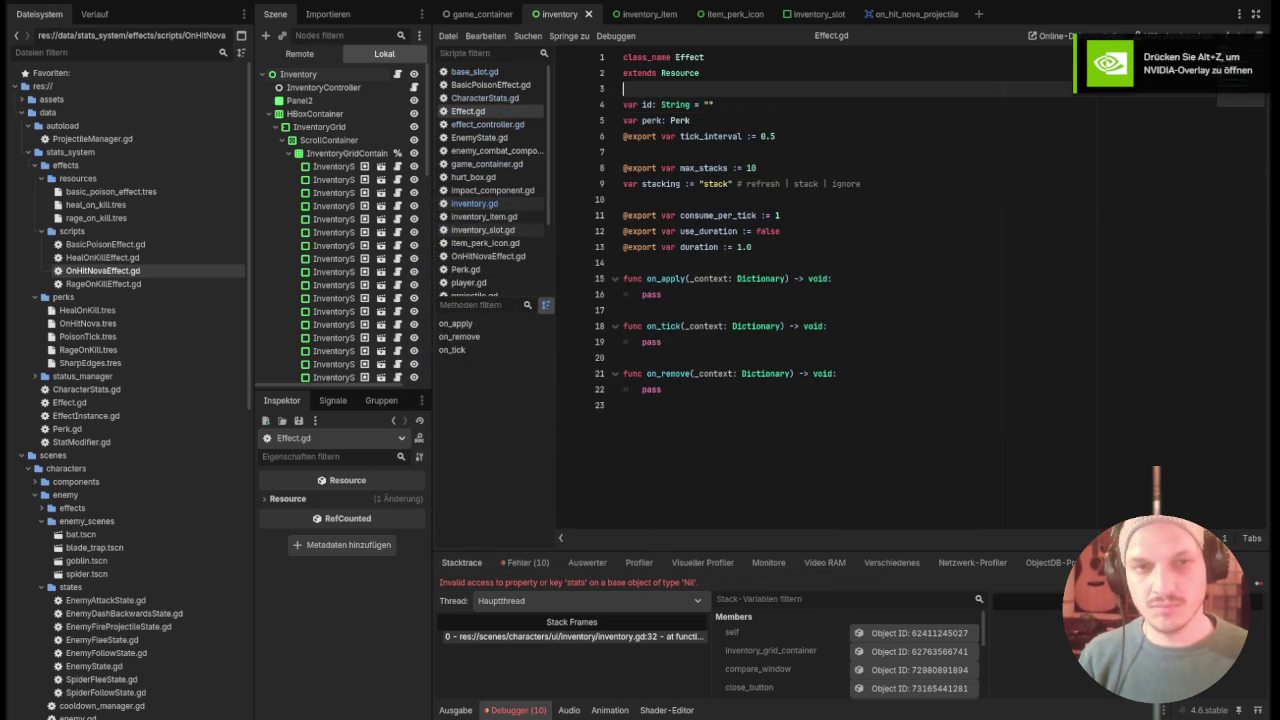
{"action": "key", "text": "Return"}
{"action": "key", "text": "Return"}
{"action": "key", "text": "Up"}
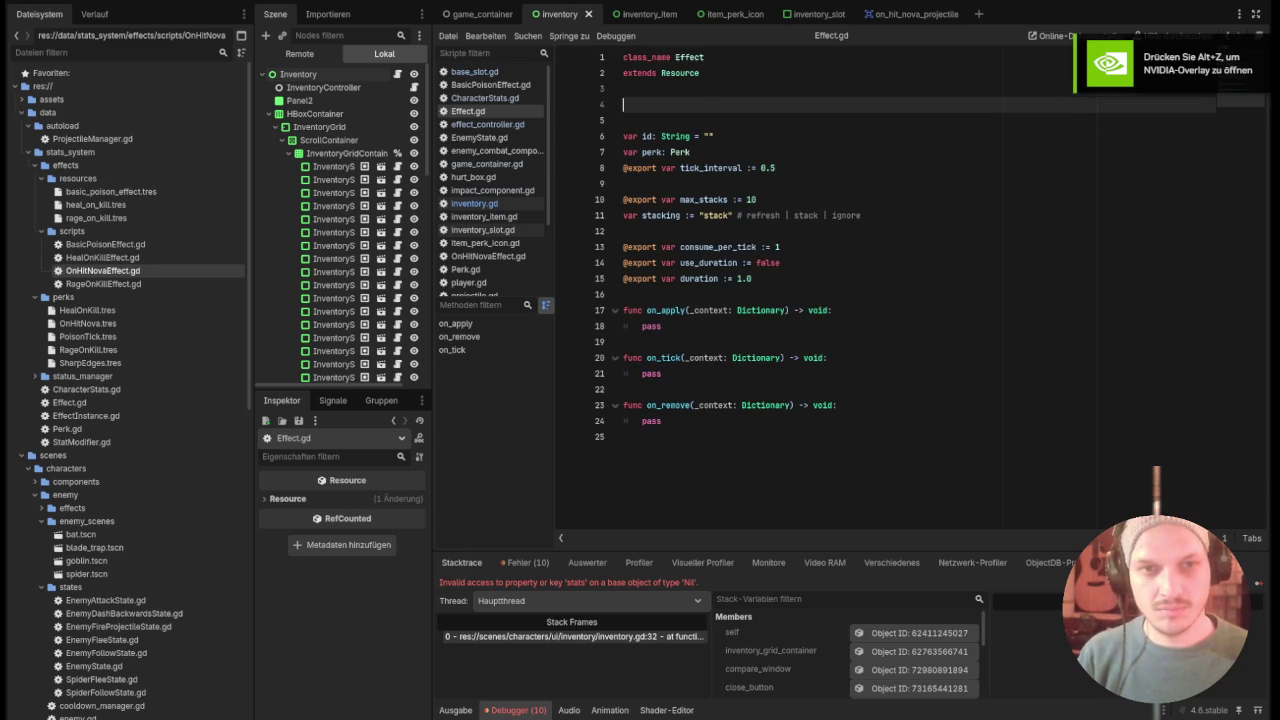
{"action": "key", "text": "BackSpace"}
{"action": "key", "text": "Down"}
{"action": "key", "text": "BackSpace"}
{"action": "key", "text": "Down"}
{"action": "key", "text": "Down"}
{"action": "key", "text": "Down"}
{"action": "key", "text": "Return"}
{"action": "key", "text": "Return"}
{"action": "key", "text": "Return"}
{"action": "key", "text": "Up"}
{"action": "key", "text": "Up"}
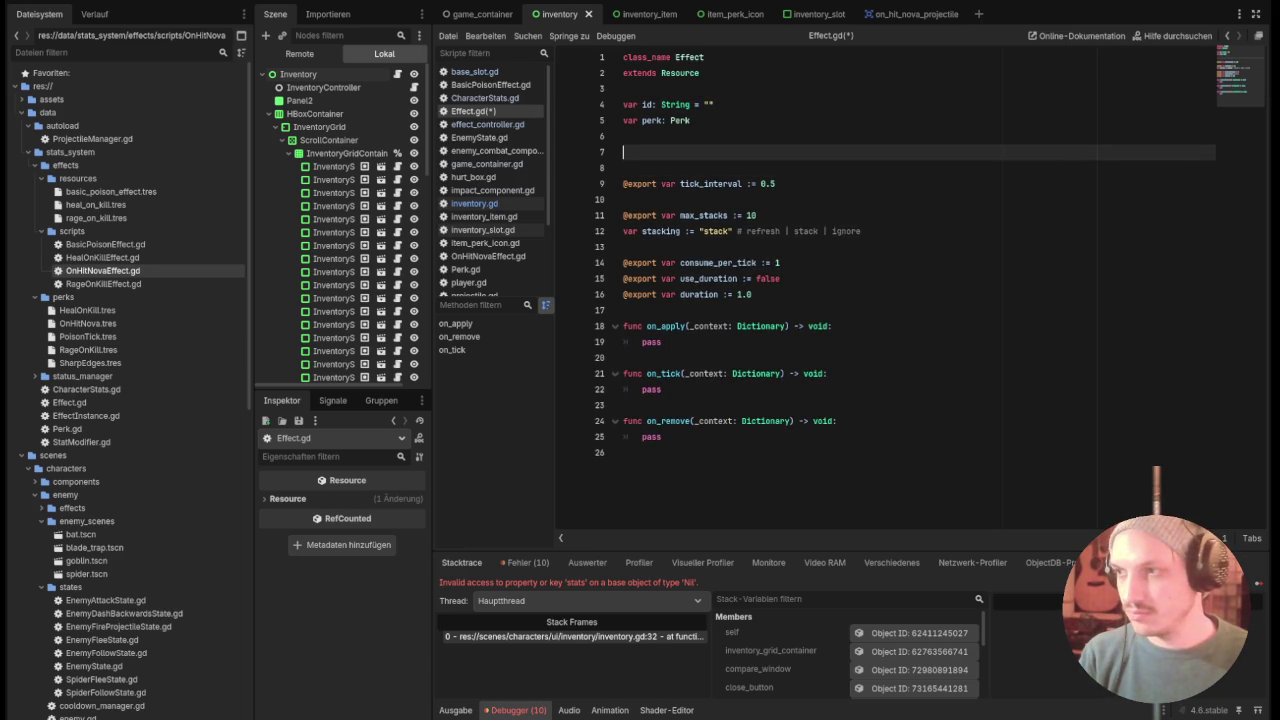
Declare enum AggregationMode with the values MERGE and SEPERATE.
{"action": "type", "text": "enum "}
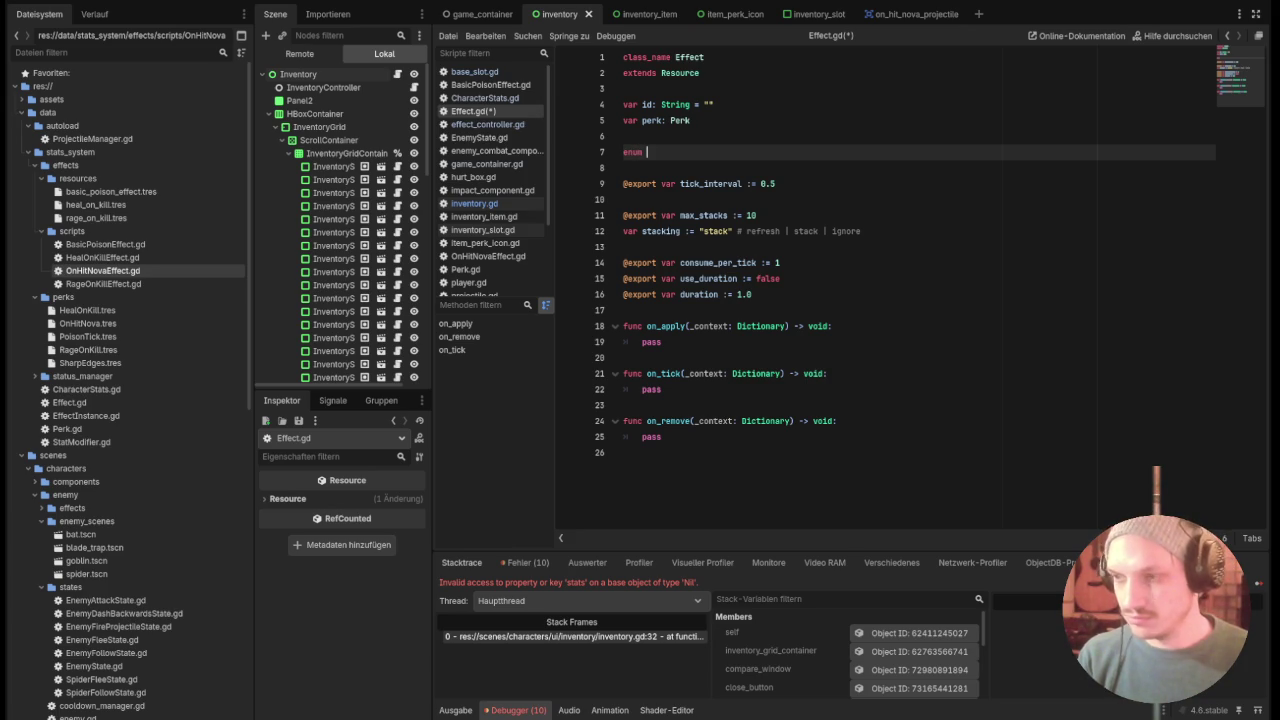
{"action": "type", "text": "AggregationMode"}
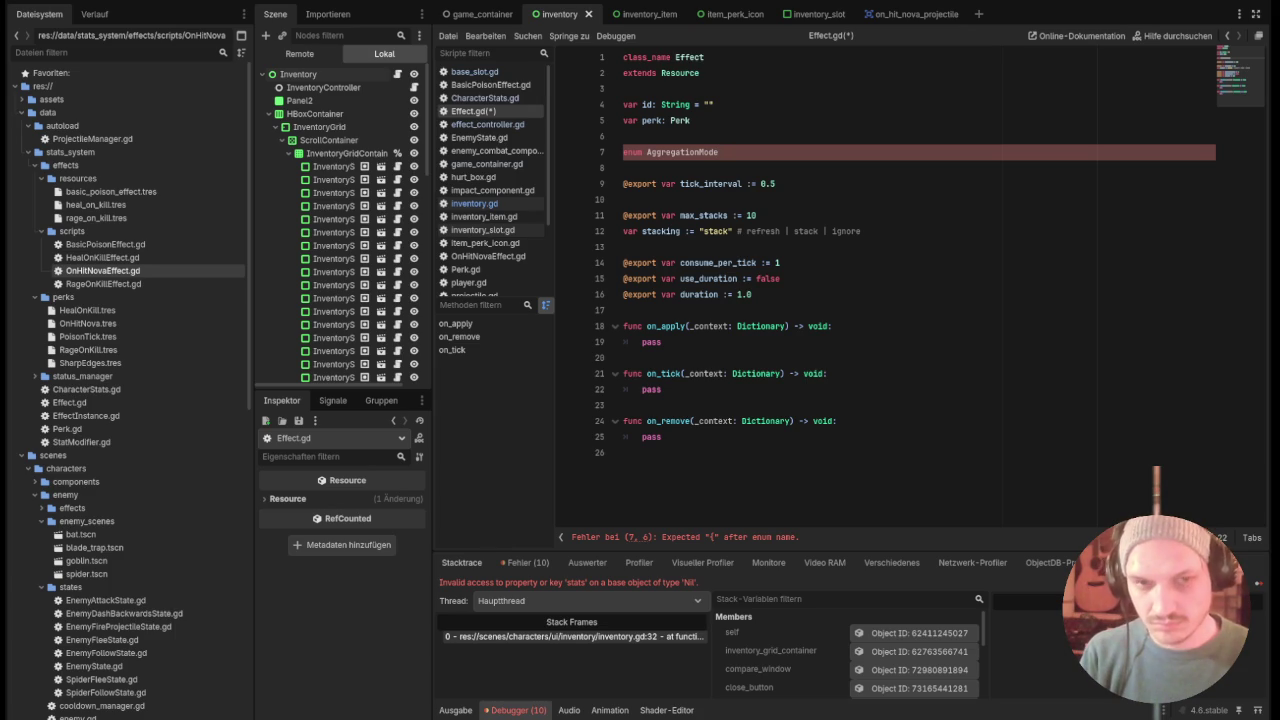
{"action": "type", "text": " {"}
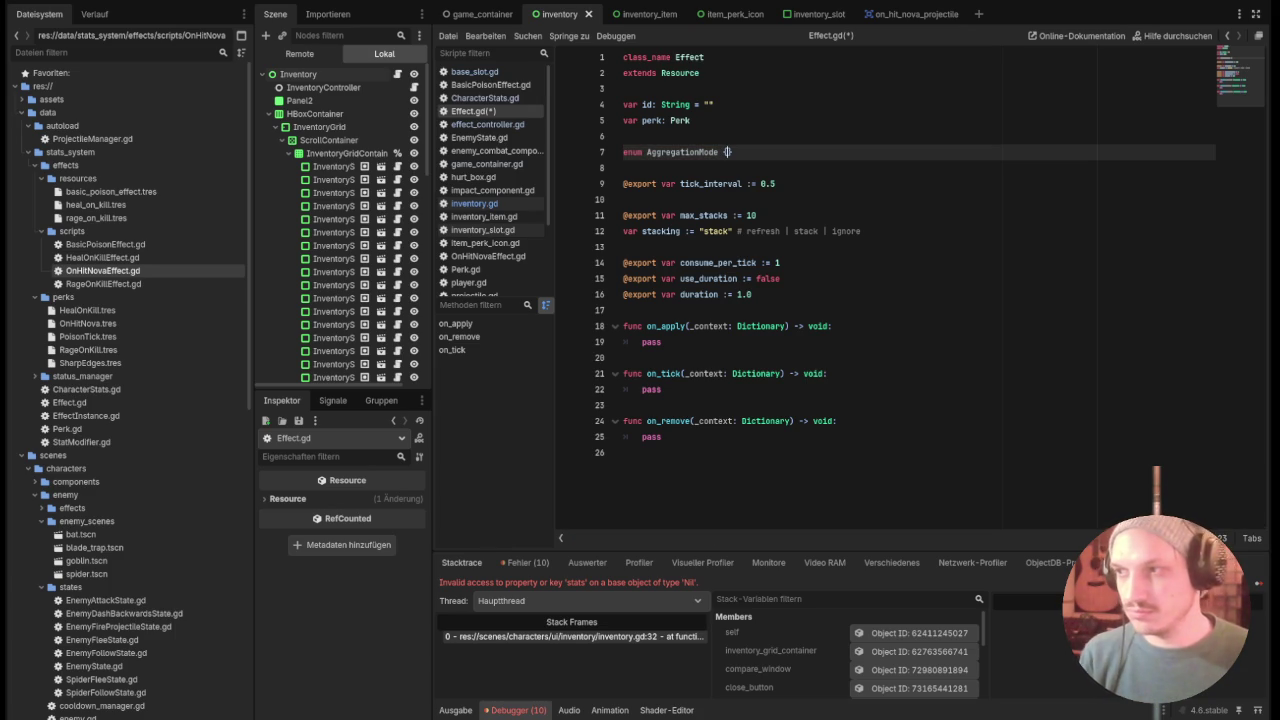
{"action": "key", "text": "Return"}
{"action": "type", "text": "MERGE"}
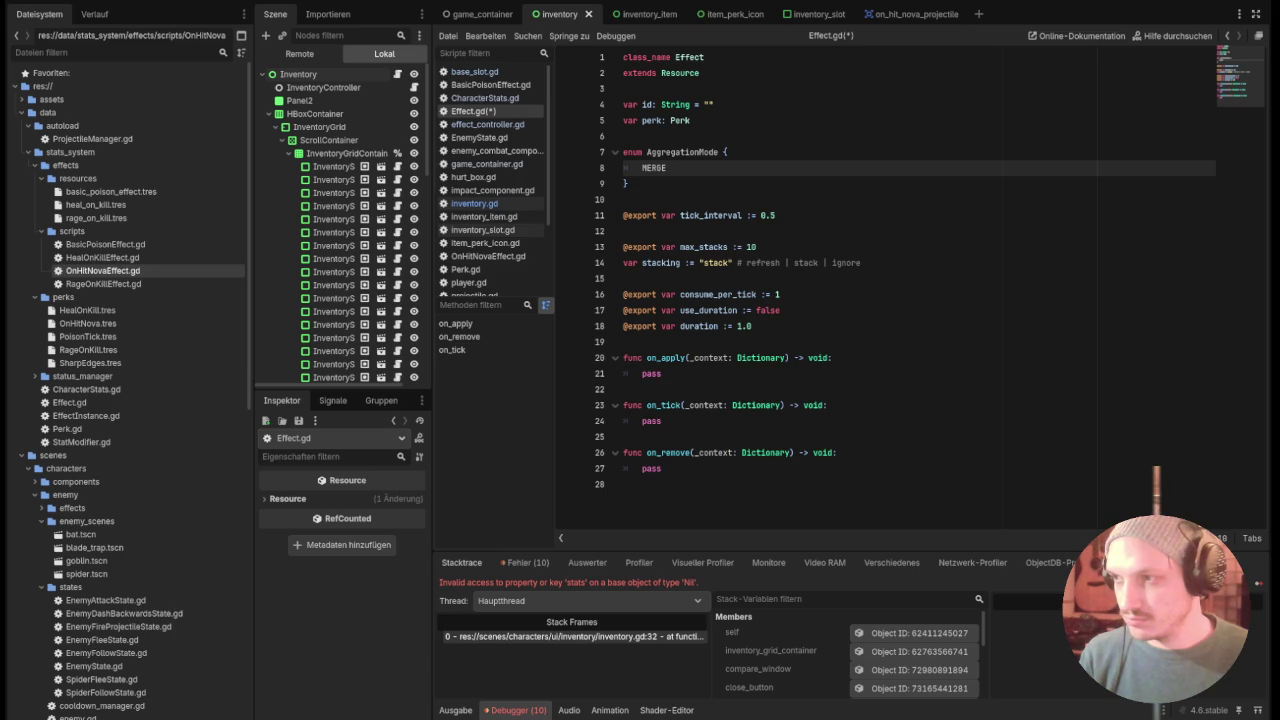
{"action": "key", "text": "Return"}
{"action": "type", "text": "STACK"}
{"action": "key", "text": "BackSpace"}
{"action": "key", "text": "BackSpace"}
{"action": "key", "text": "BackSpace"}
{"action": "key", "text": "BackSpace"}
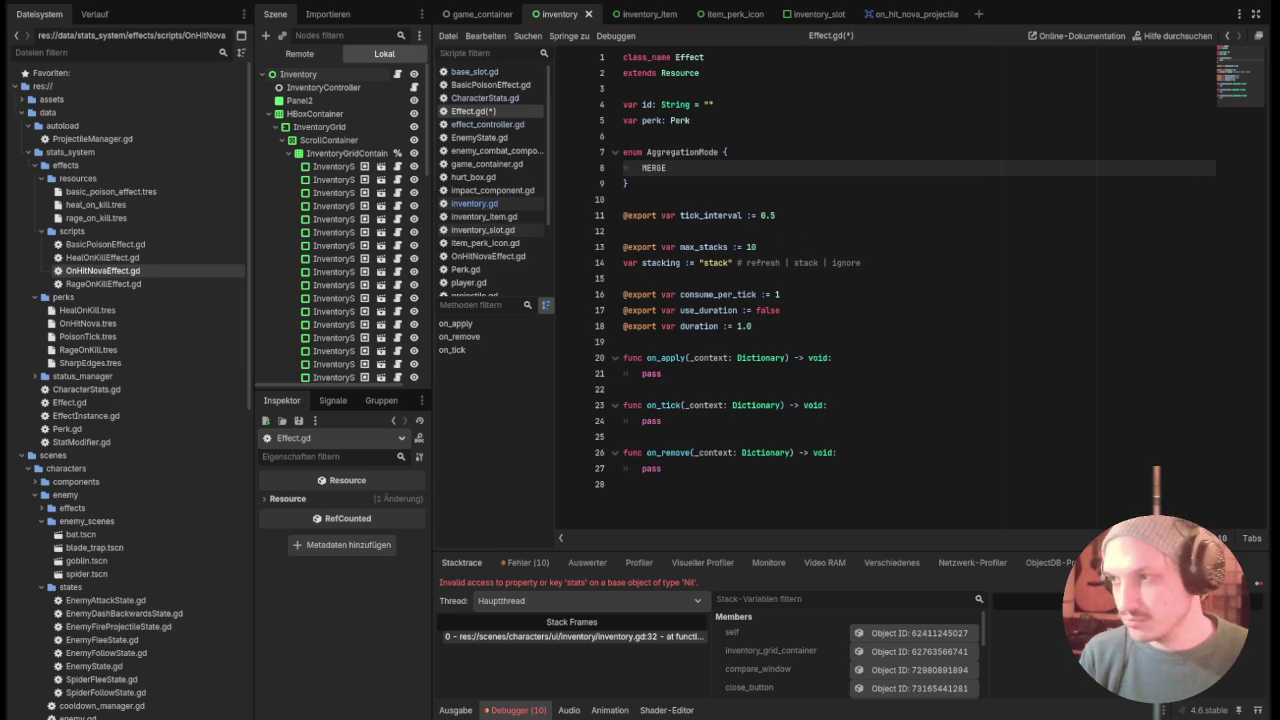
{"action": "type", "text": ","}
{"action": "key", "text": "Return"}
{"action": "type", "text": "SE"}
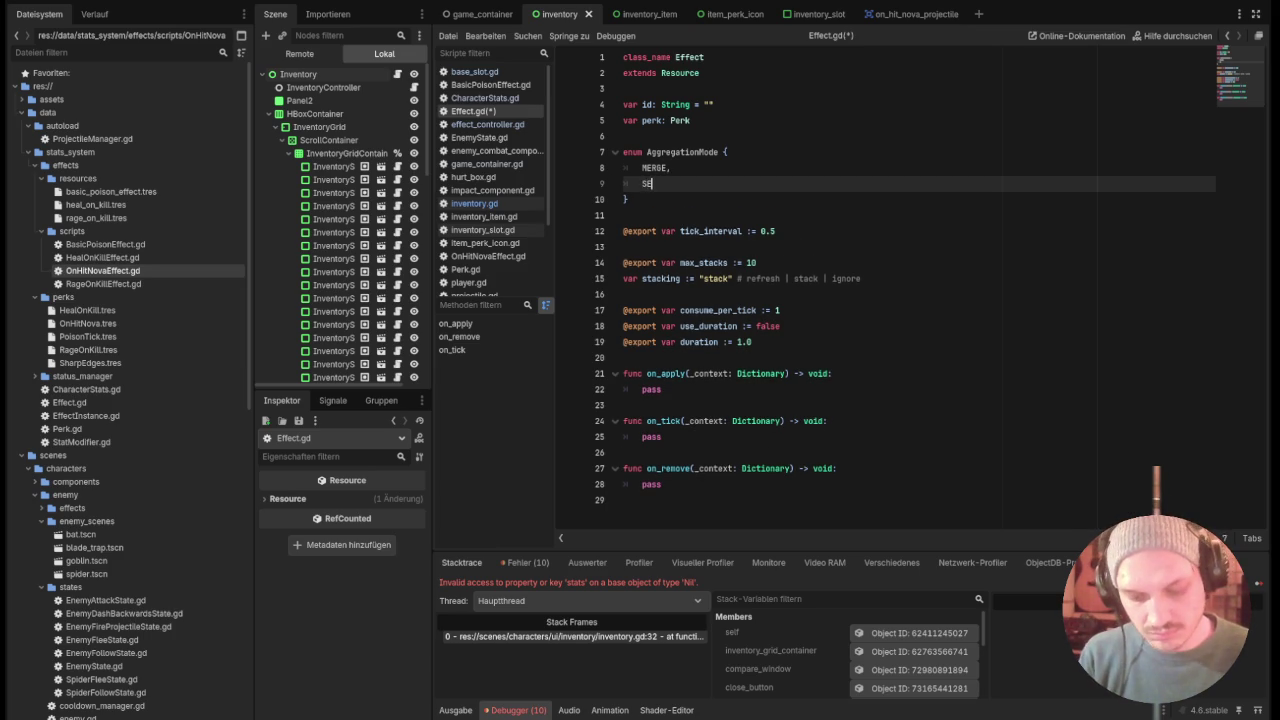
{"action": "type", "text": "PERATE"}
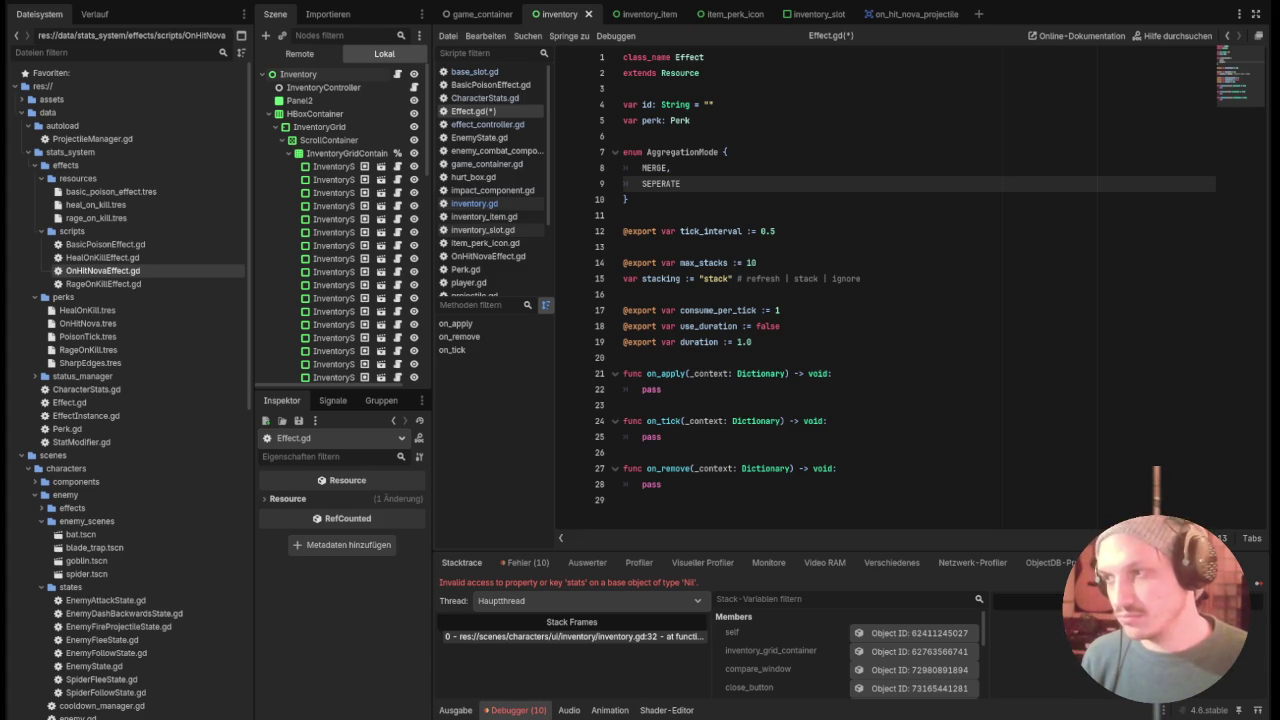
{"action": "key", "text": "Down"}
{"action": "key", "text": "Down"}
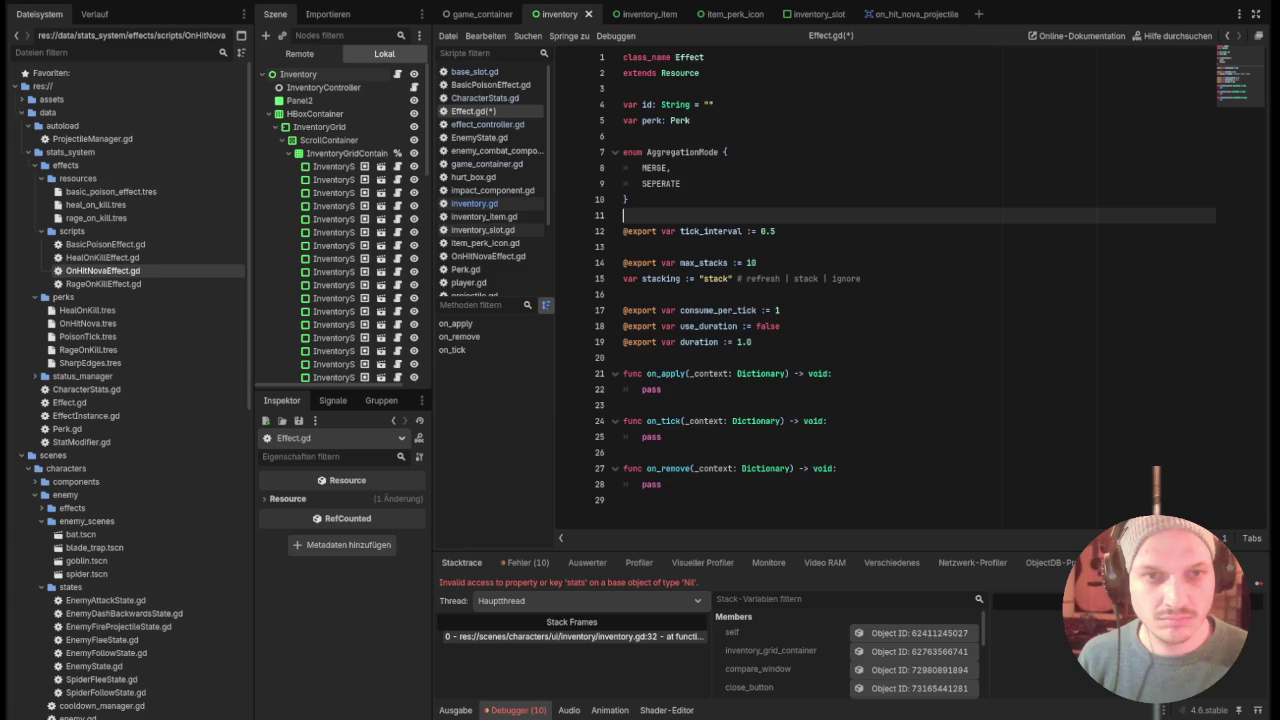
{"action": "key", "text": "Return"}
{"action": "key", "text": "Return"}
{"action": "key", "text": "Up"}
{"action": "key", "text": "Up"}
{"action": "key", "text": "Down"}
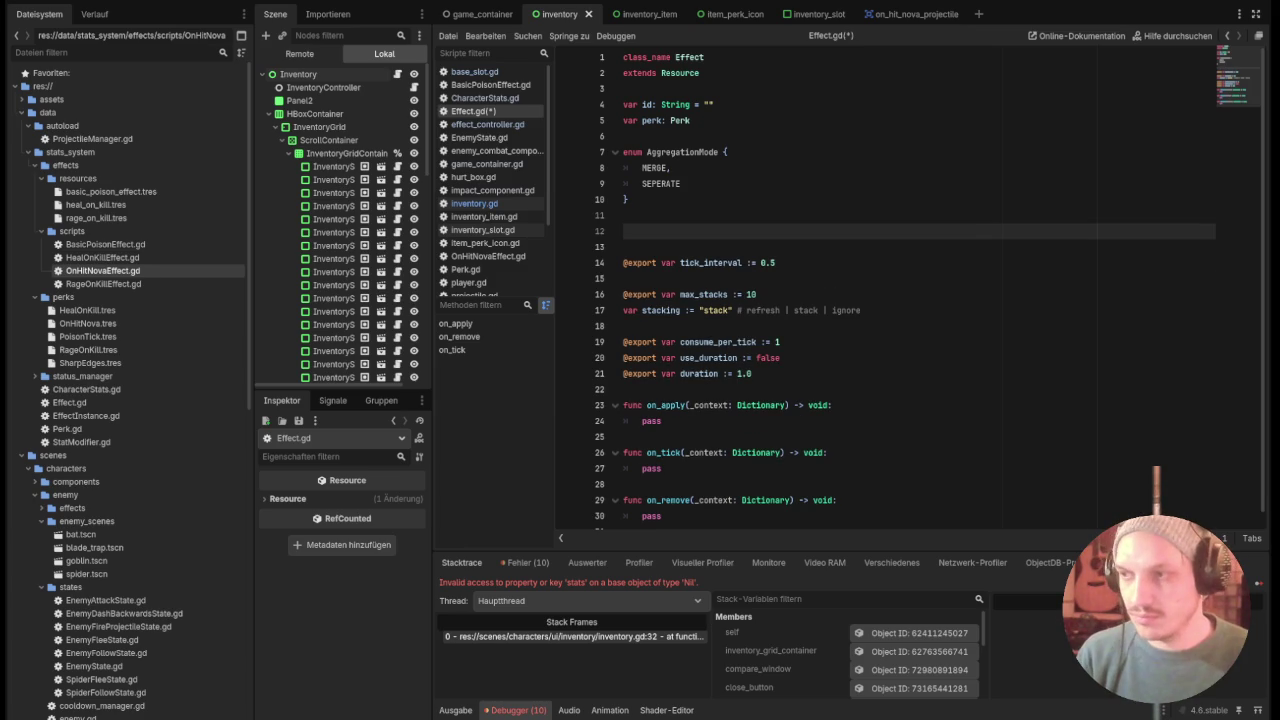
{"action": "type", "text": "@"}
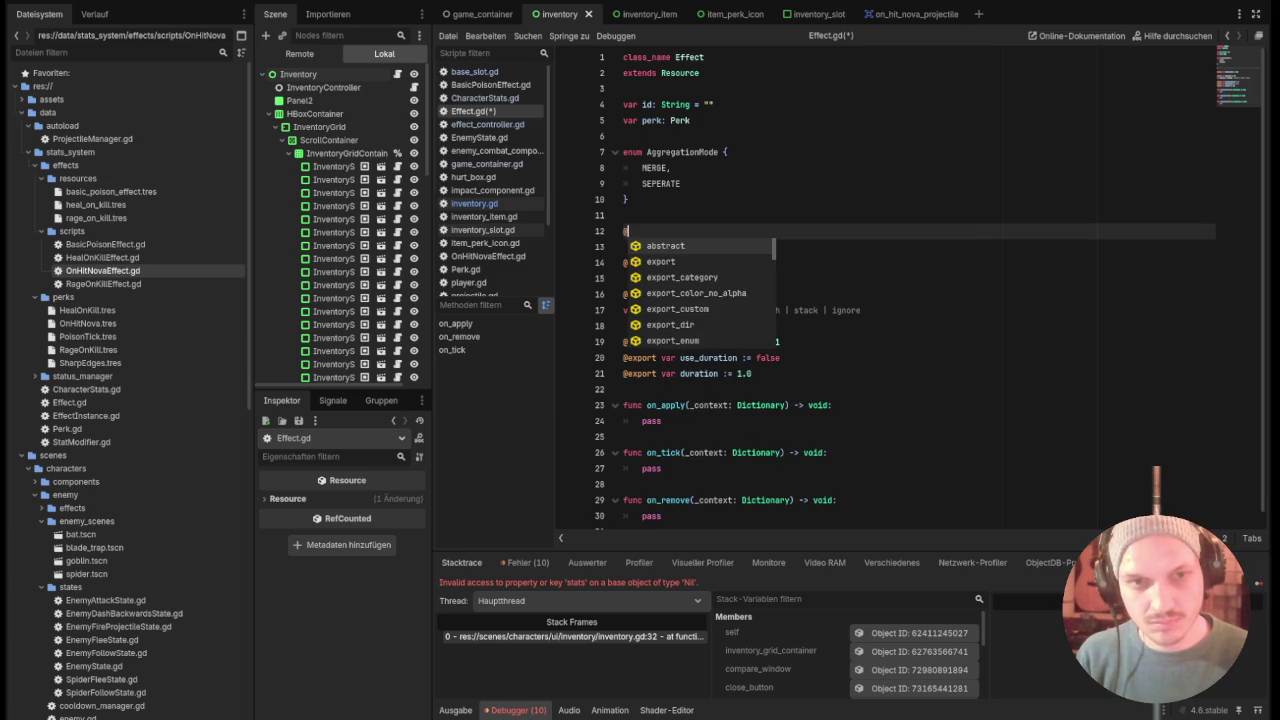
{"action": "type", "text": "export var agg"}
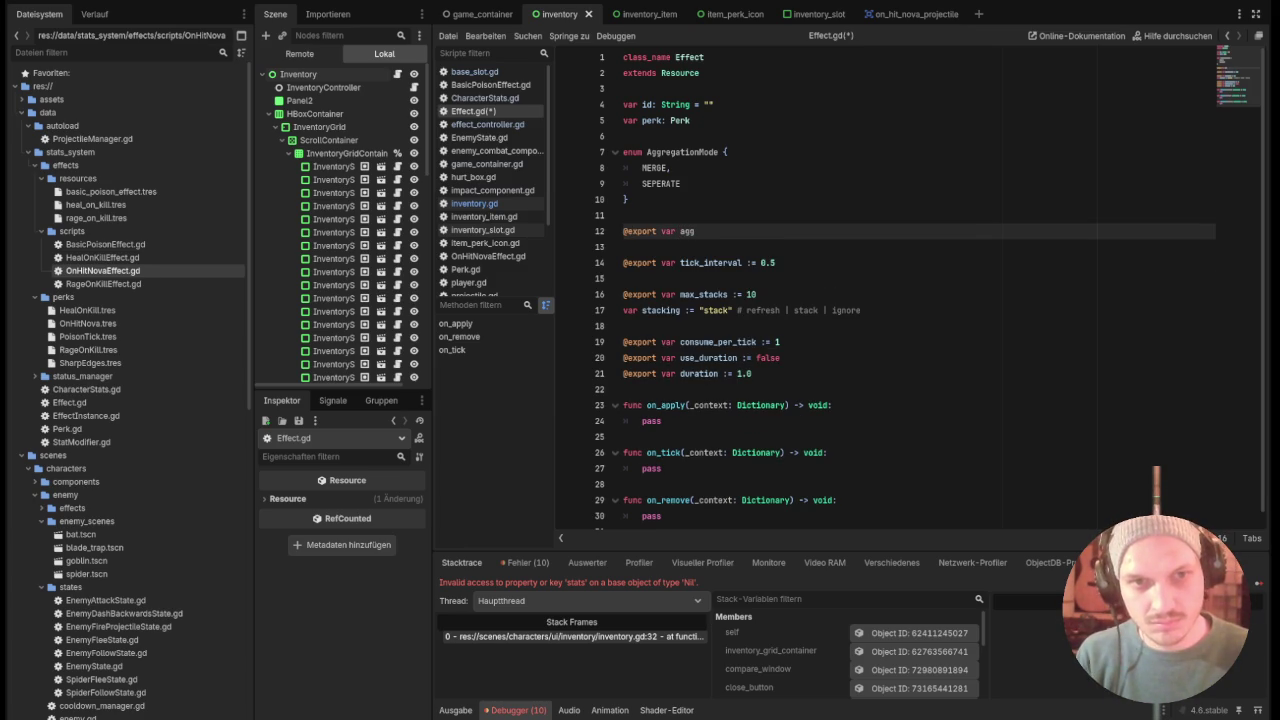
{"action": "type", "text": "regationn"}
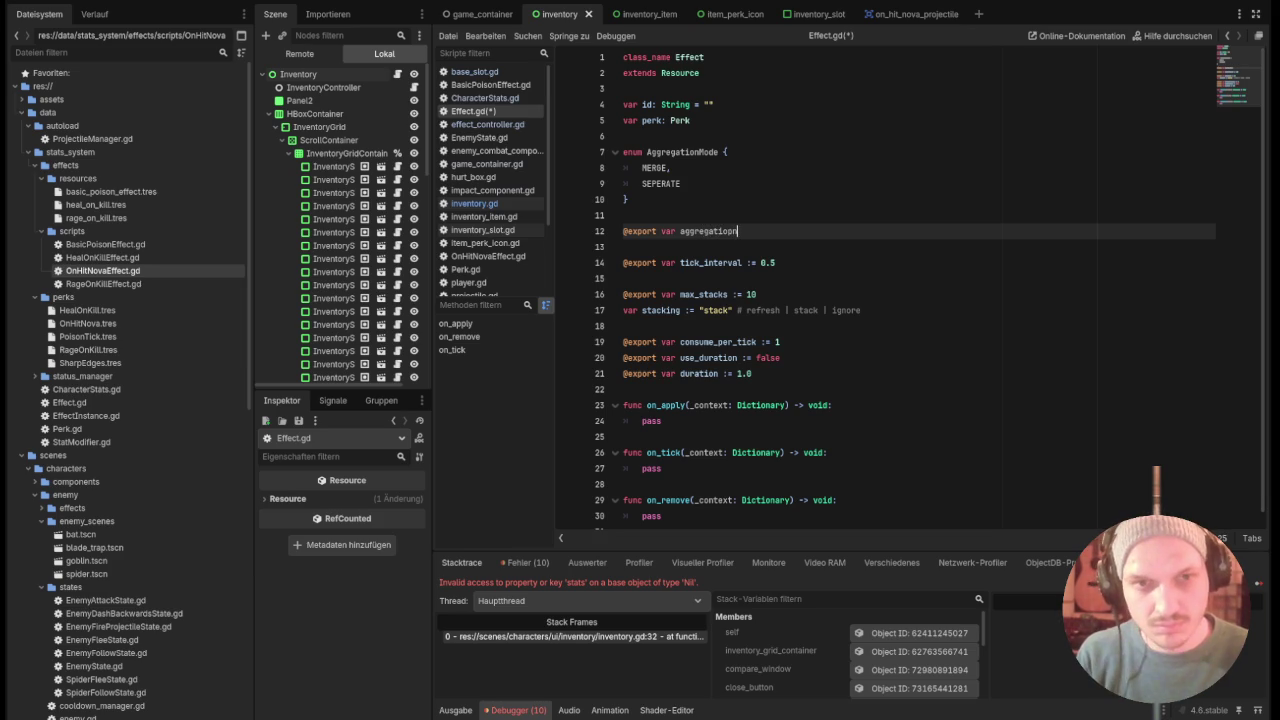
{"action": "key", "text": "BackSpace"}
{"action": "type", "text": "_m"}
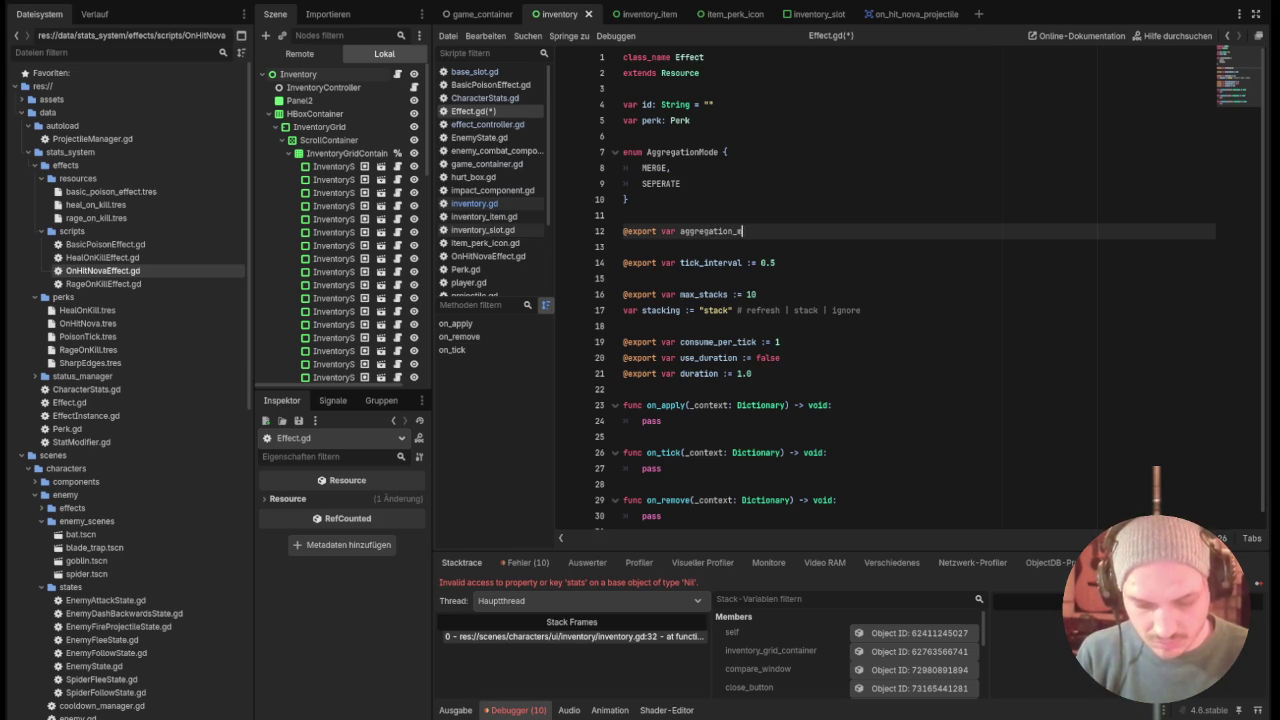
{"action": "type", "text": "ode"}
{"action": "key", "text": "BackSpace"}
{"action": "key", "text": "BackSpace"}
{"action": "type", "text": "de"}
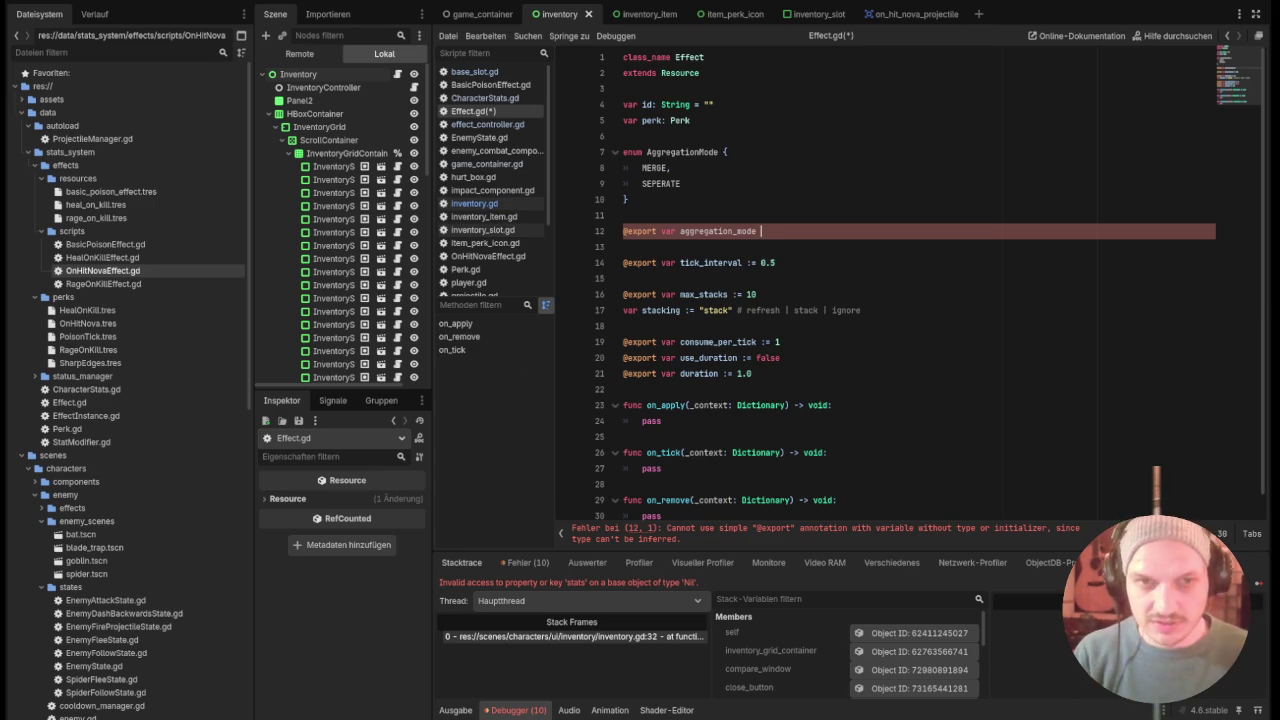
{"action": "type", "text": ": Aggre"}
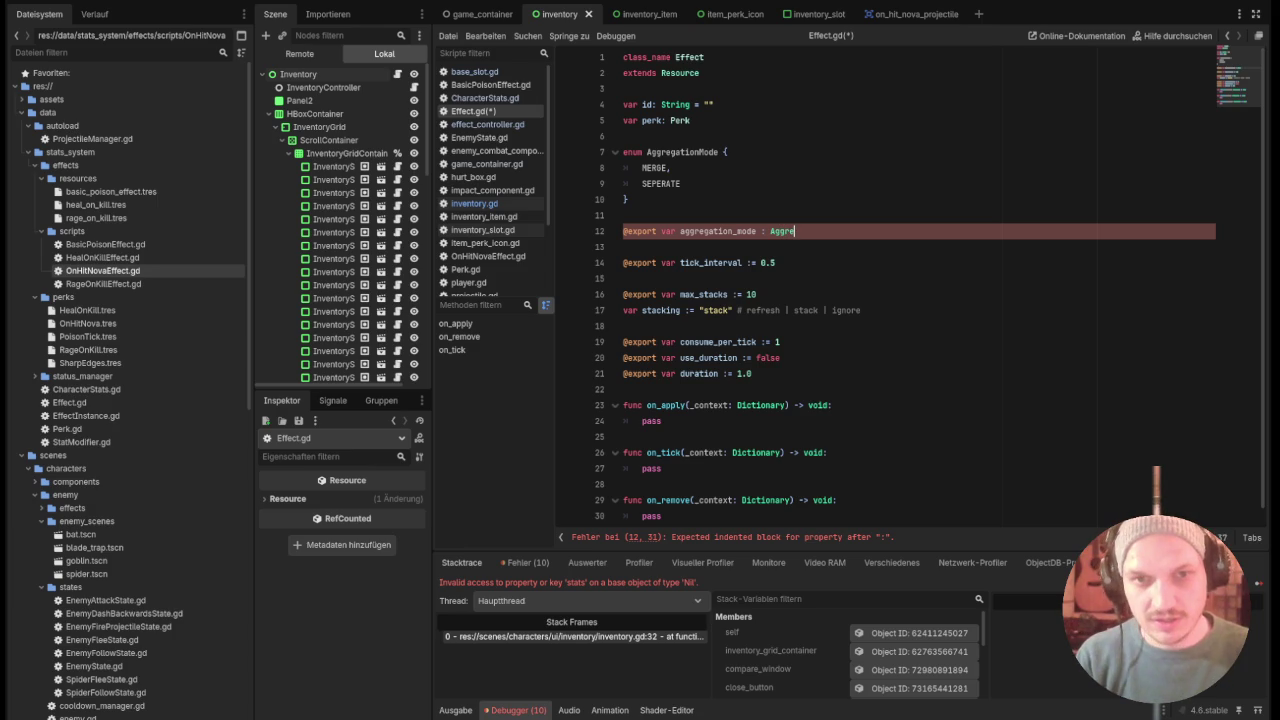
{"action": "key", "text": "Return"}
{"action": "key", "text": "ctrl+s"}
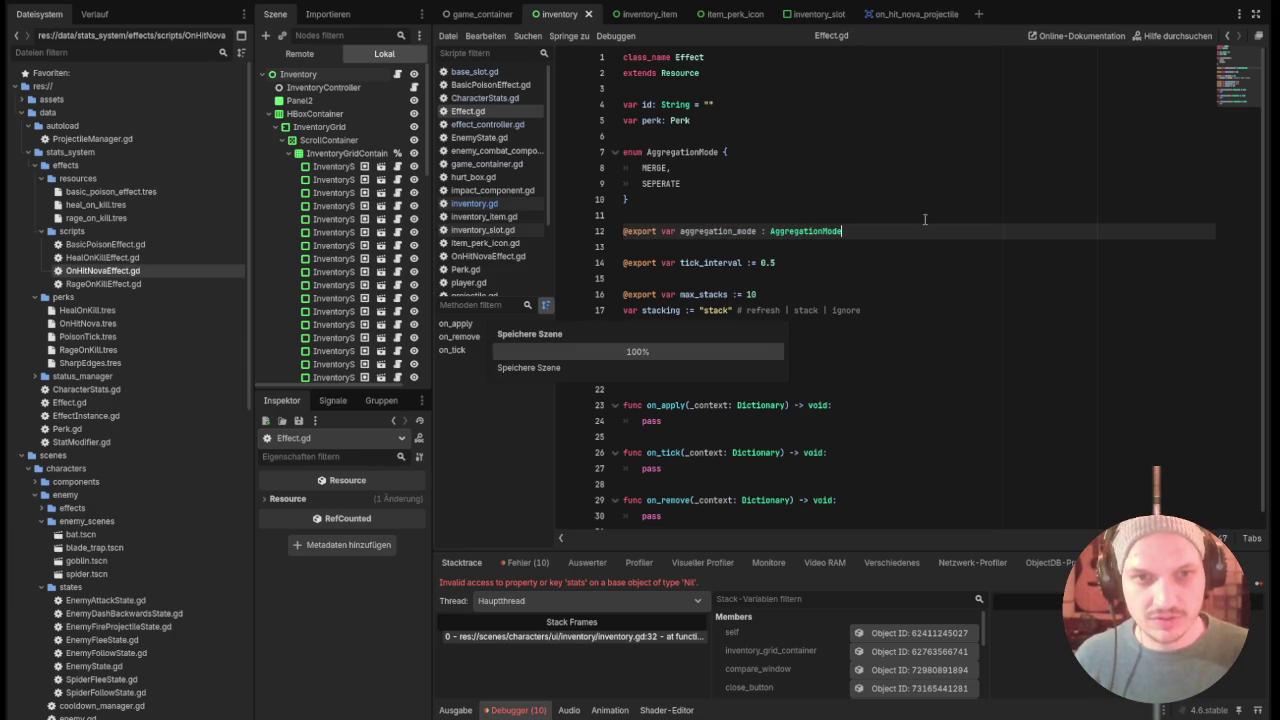
Default aggregation_mode to AggregationMode.SEPERATE.
{"action": "type", "text": "= MER"}
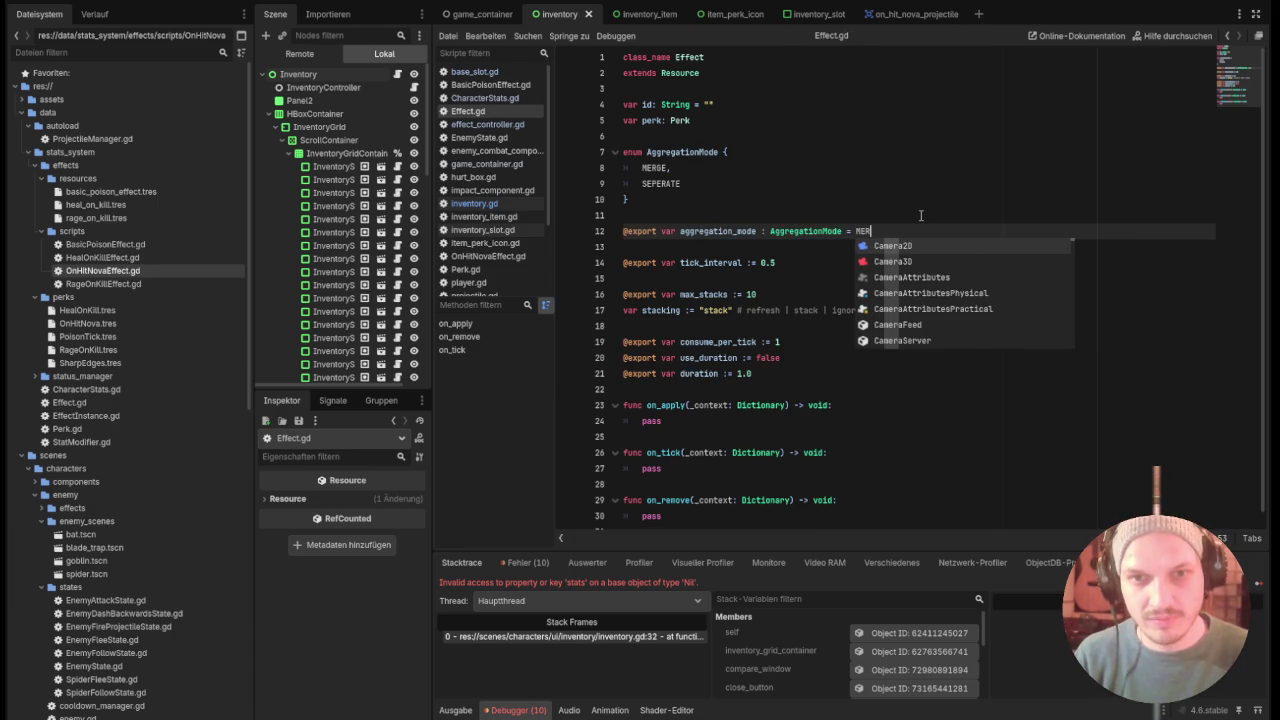
{"action": "key", "text": "BackSpace"}
{"action": "key", "text": "BackSpace"}
{"action": "key", "text": "BackSpace"}
{"action": "type", "text": "A"}
{"action": "key", "text": "Return"}
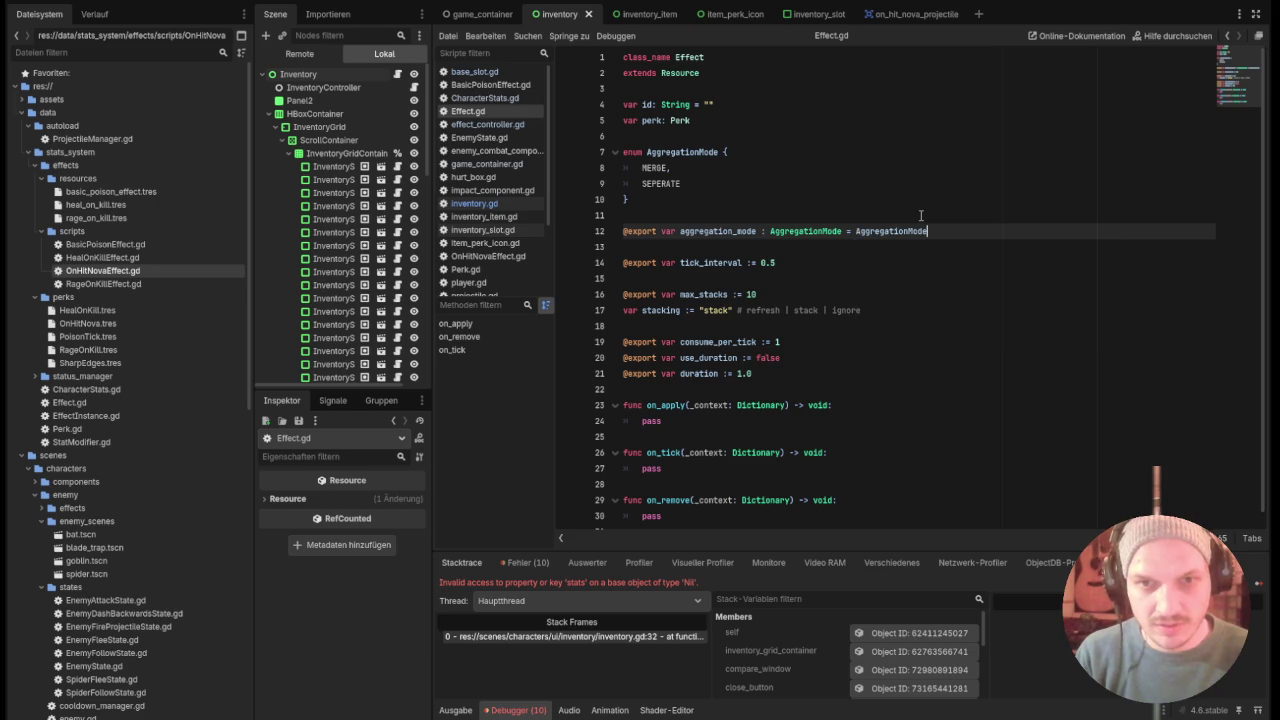
{"action": "type", "text": ".MERGE"}
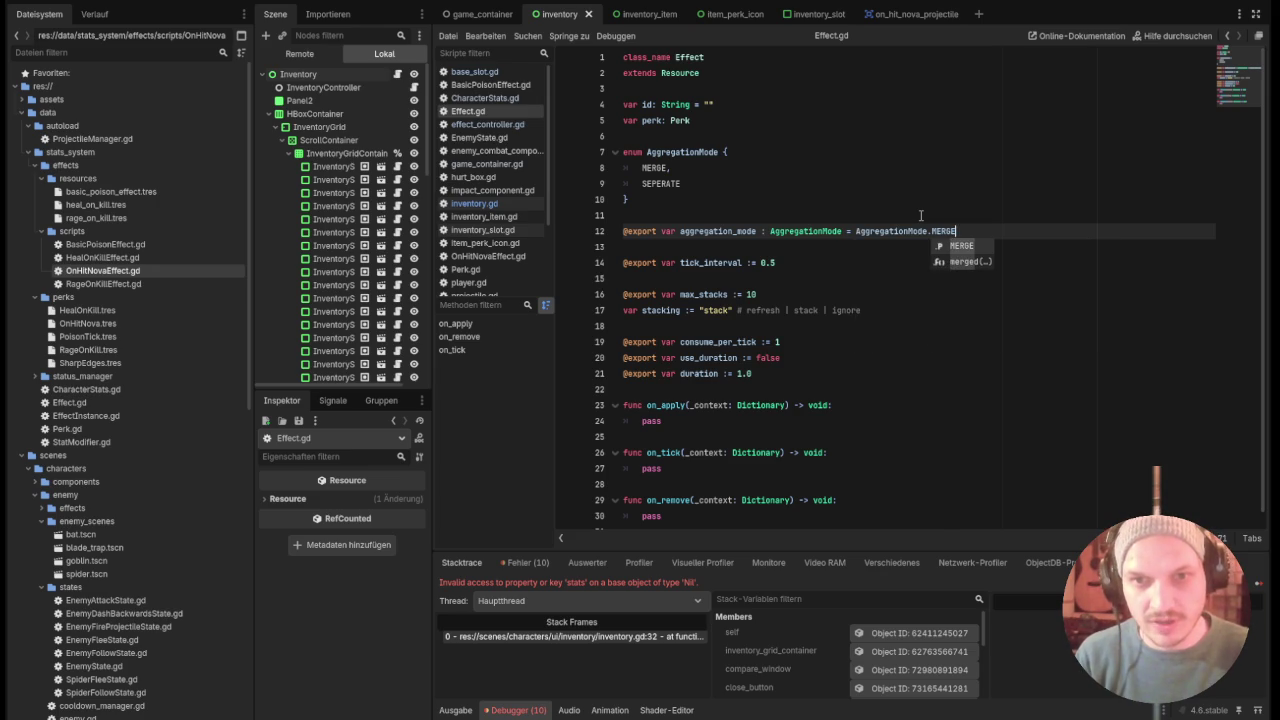
{"action": "left_click", "coordinate": [920, 310]}
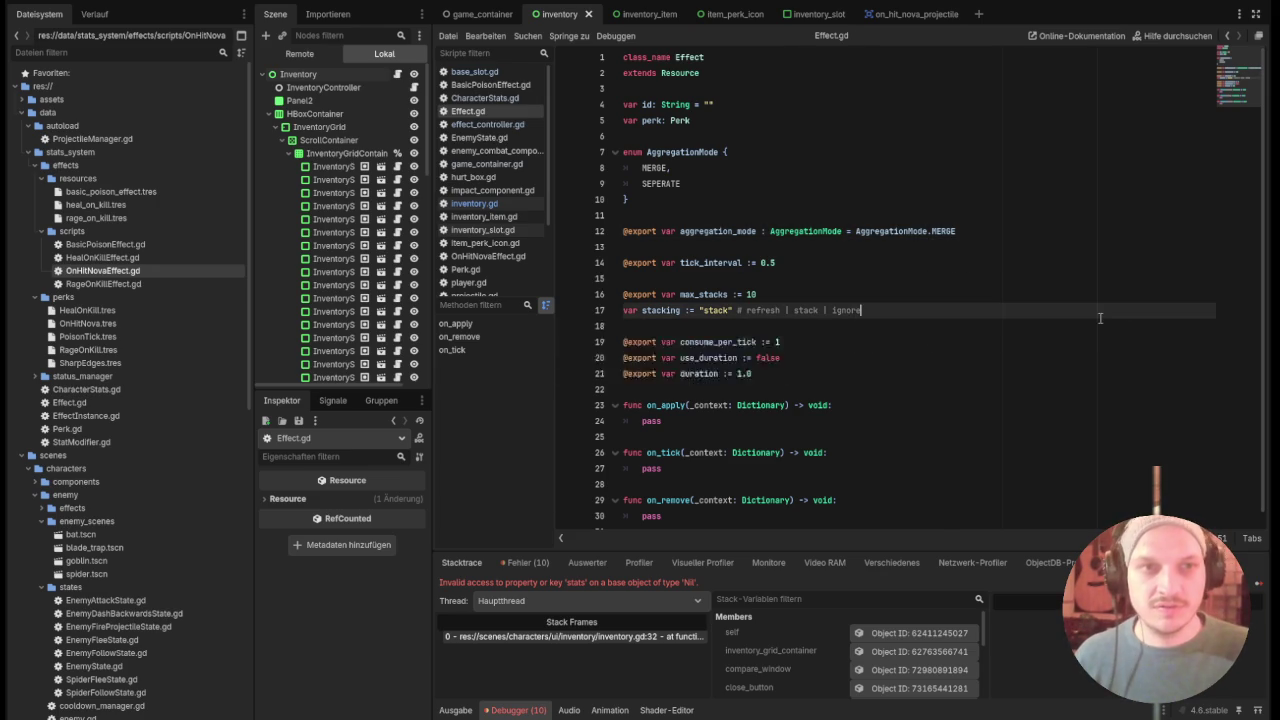
{"action": "double_click", "coordinate": [945, 231]}
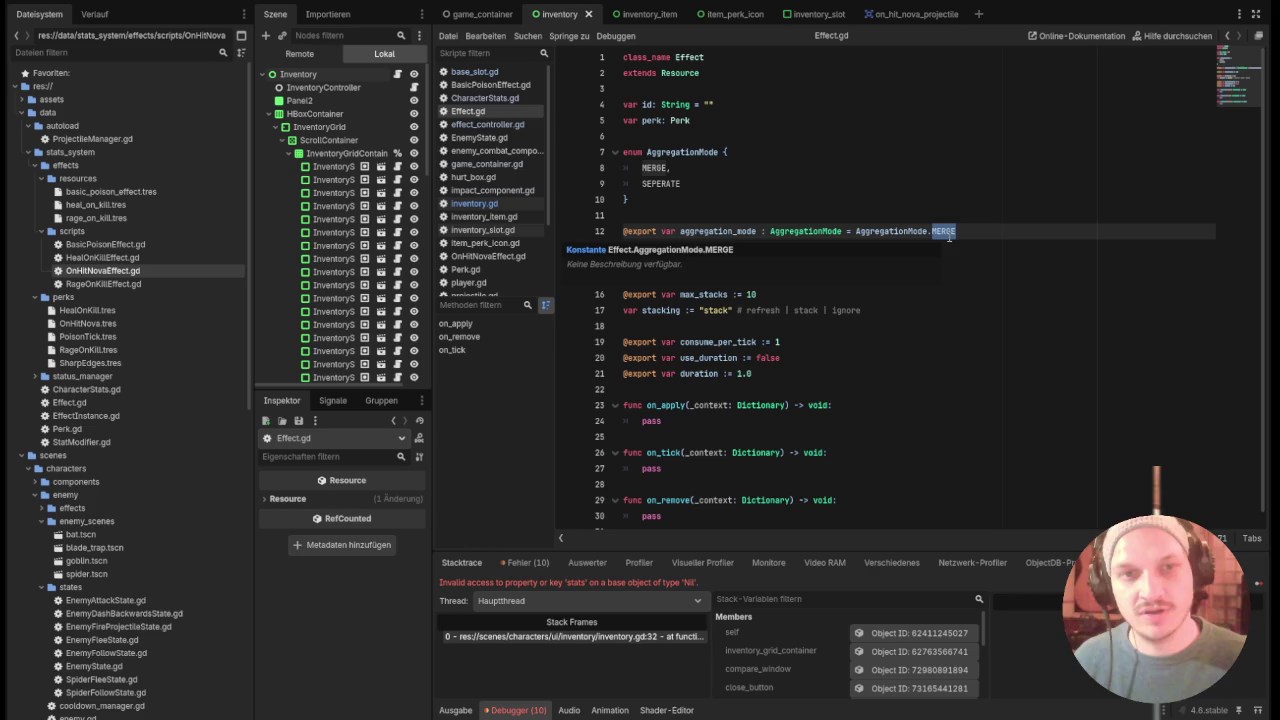
{"action": "type", "text": "DE"}
{"action": "key", "text": "BackSpace"}
{"action": "key", "text": "BackSpace"}
{"action": "type", "text": "SE"}
{"action": "key", "text": "Return"}
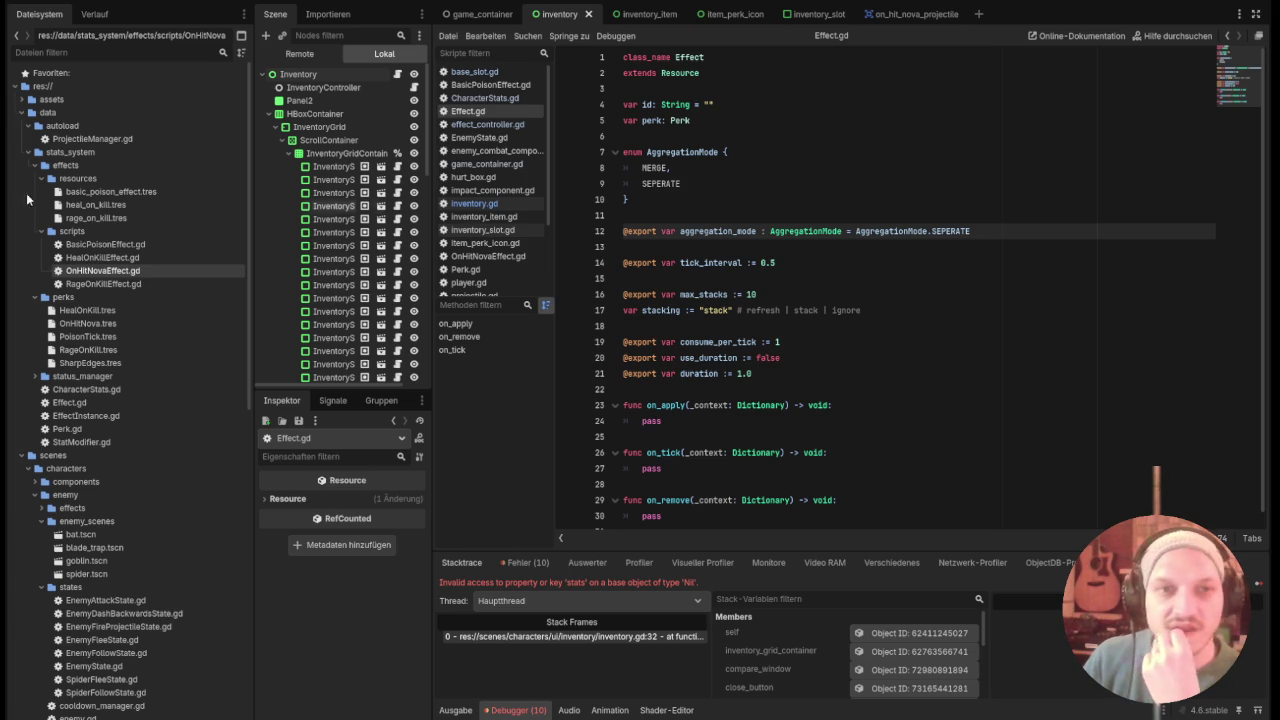
Delete the 'If no key is provided' comment on line 18 of effect_controller.gd, leaving an empty line.
{"action": "left_click", "coordinate": [487, 124]}
{"action": "scroll", "coordinate": [820, 424], "scroll_direction": "down", "scroll_amount": 5}
{"action": "scroll", "coordinate": [820, 424], "scroll_direction": "up", "scroll_amount": 4}
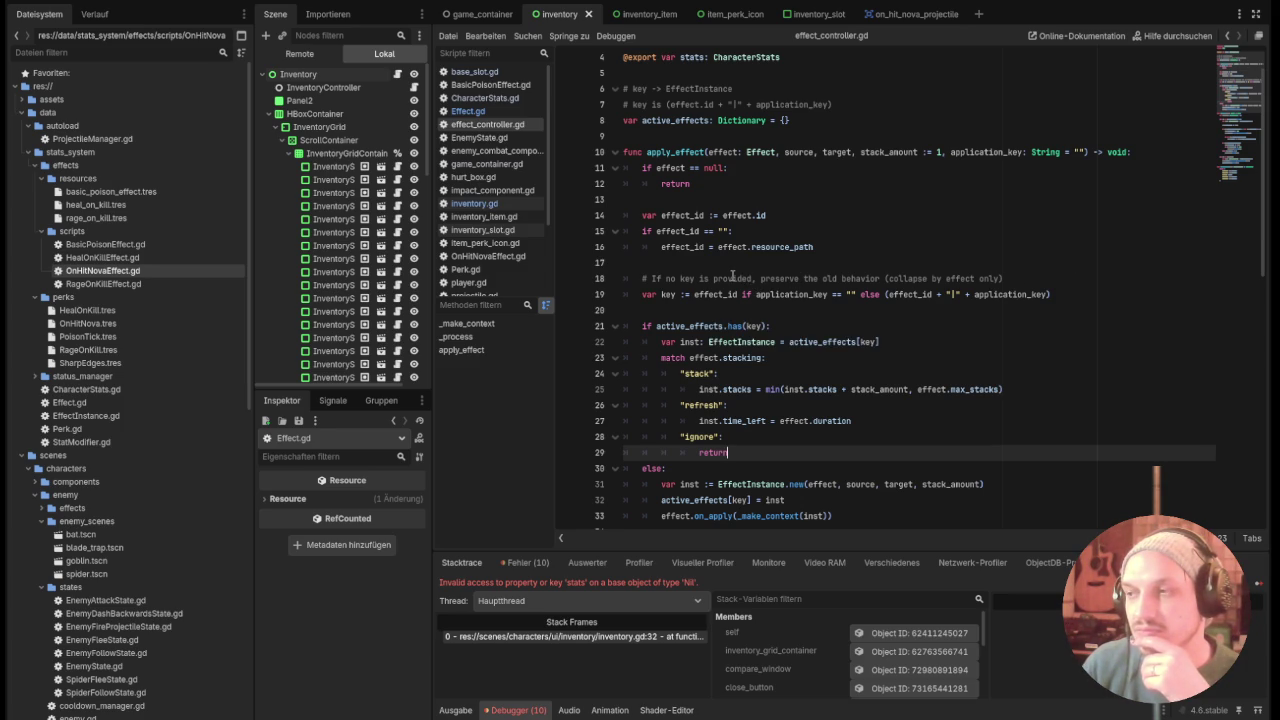
{"action": "left_click", "coordinate": [725, 278]}
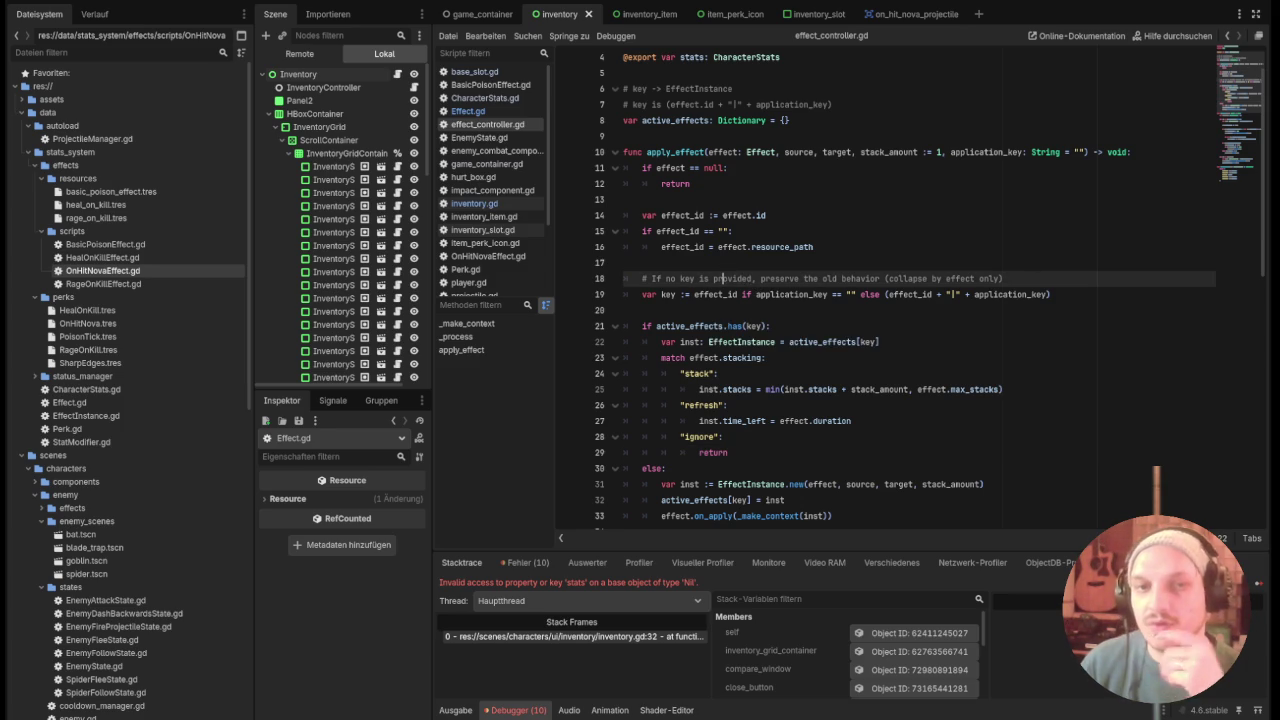
{"action": "left_click", "coordinate": [623, 262]}
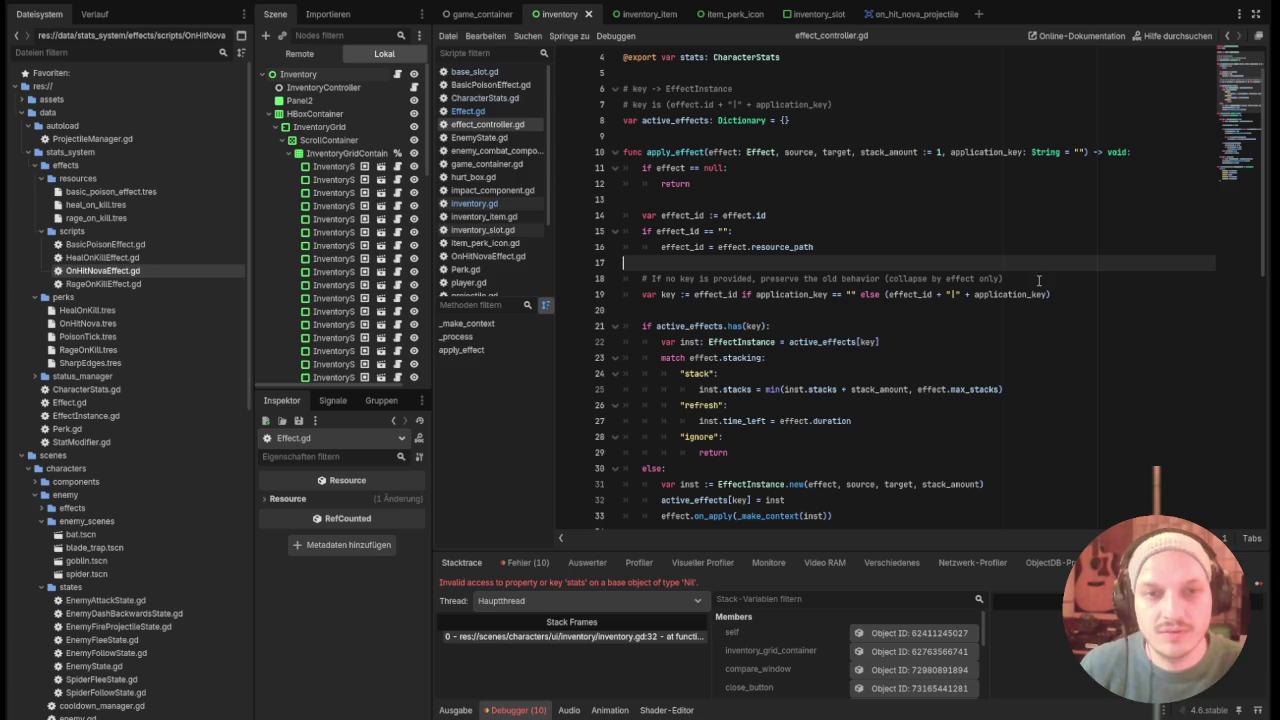
{"action": "left_click_drag", "start_coordinate": [1018, 285], "coordinate": [604, 280]}
{"action": "key", "text": "BackSpace"}
{"action": "key", "text": "BackSpace"}
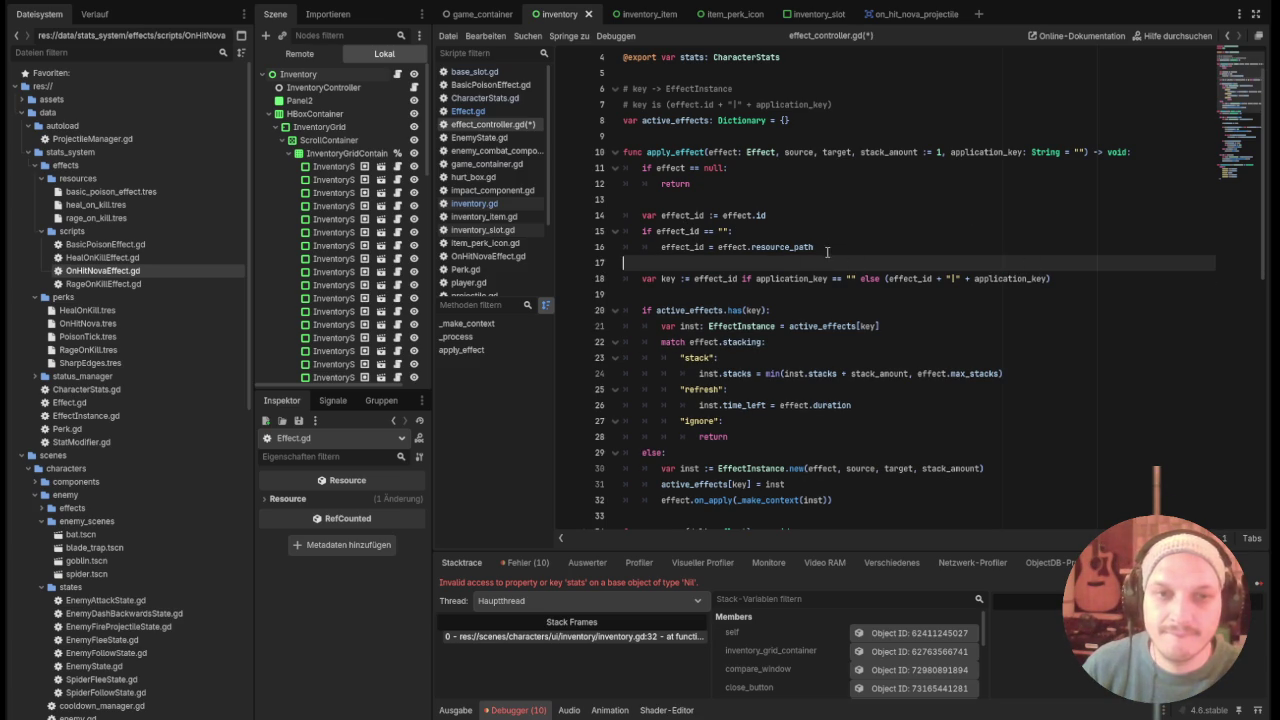
{"action": "key", "text": "Return"}
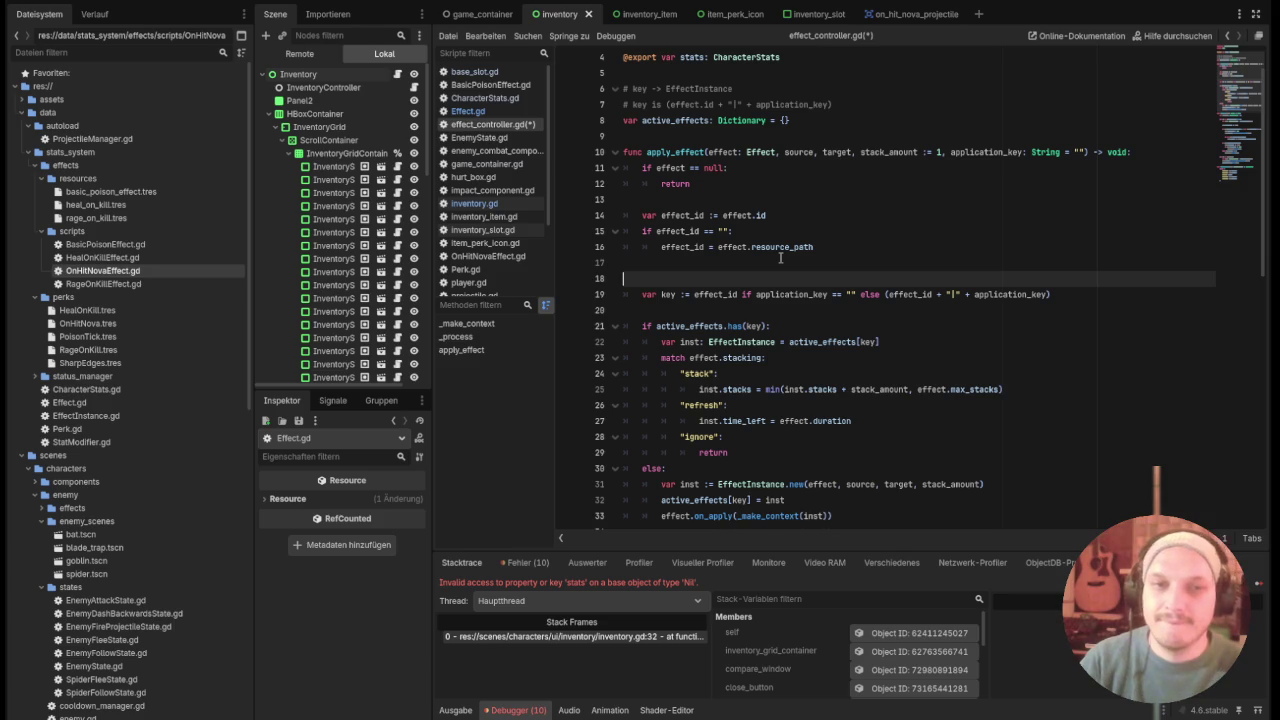
{"action": "key", "text": "ctrl+f"}
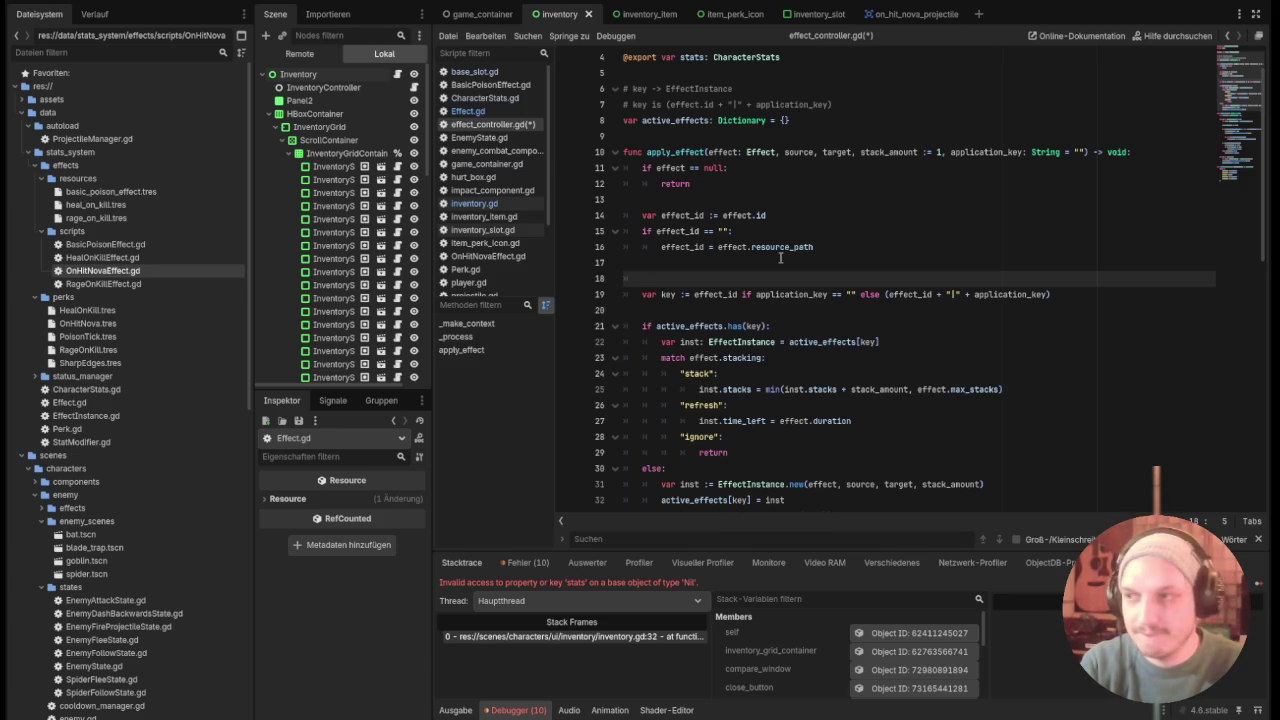
Add 'if effect.aggregation_mode == Effect.AggregationMode.MERGE:' in apply_effect.
{"action": "type", "text": "if e"}
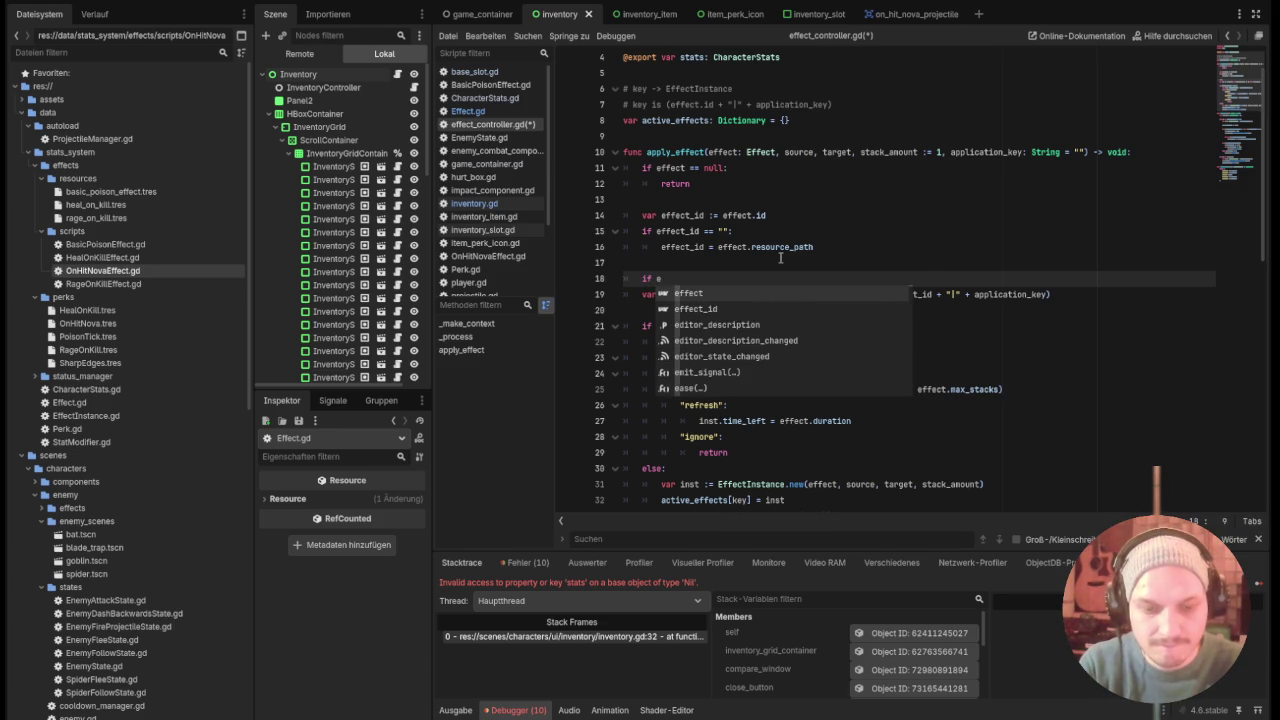
{"action": "key", "text": "Return"}
{"action": "type", "text": "."}
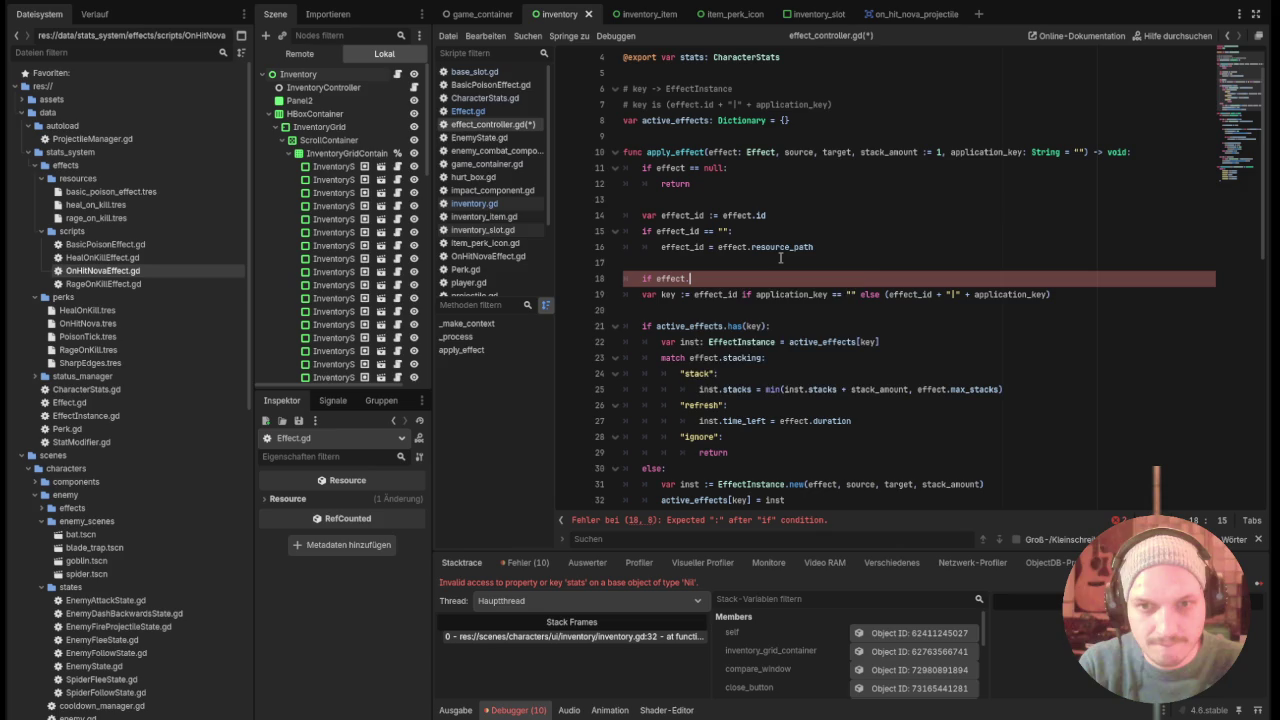
{"action": "type", "text": "agg"}
{"action": "key", "text": "Return"}
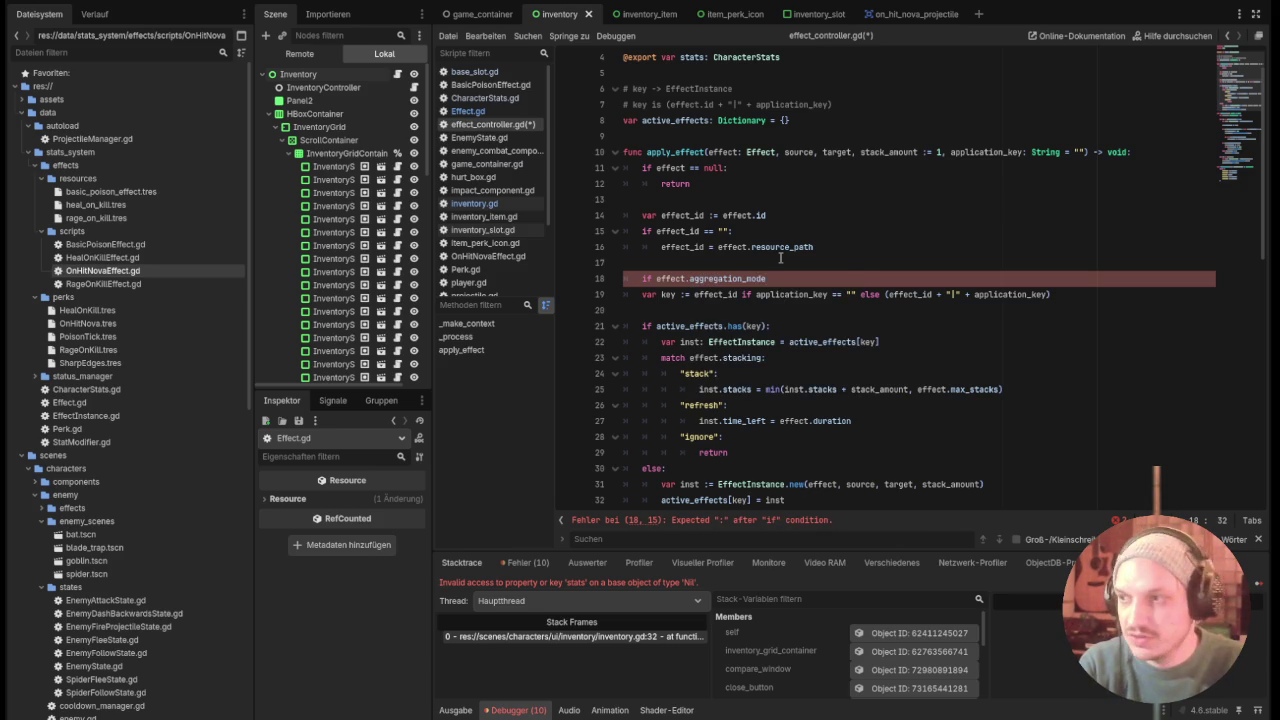
{"action": "type", "text": " == WE"}
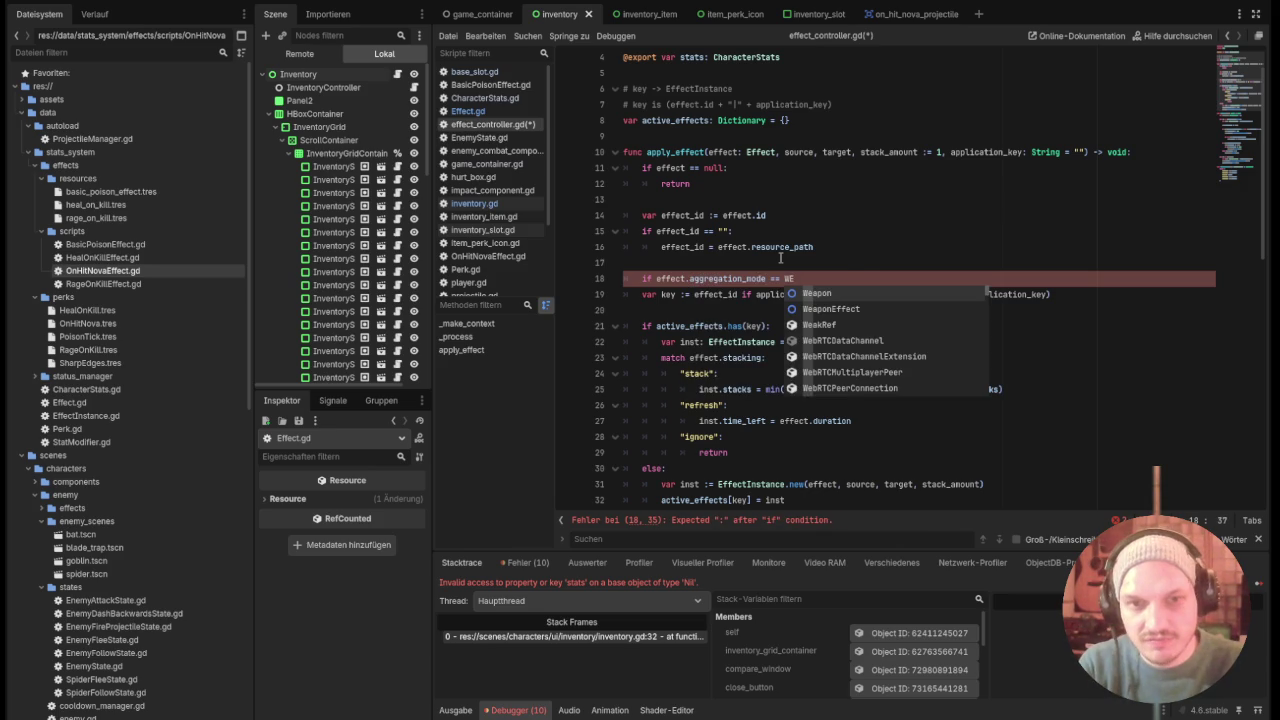
{"action": "key", "text": "BackSpace"}
{"action": "key", "text": "BackSpace"}
{"action": "type", "text": "E"}
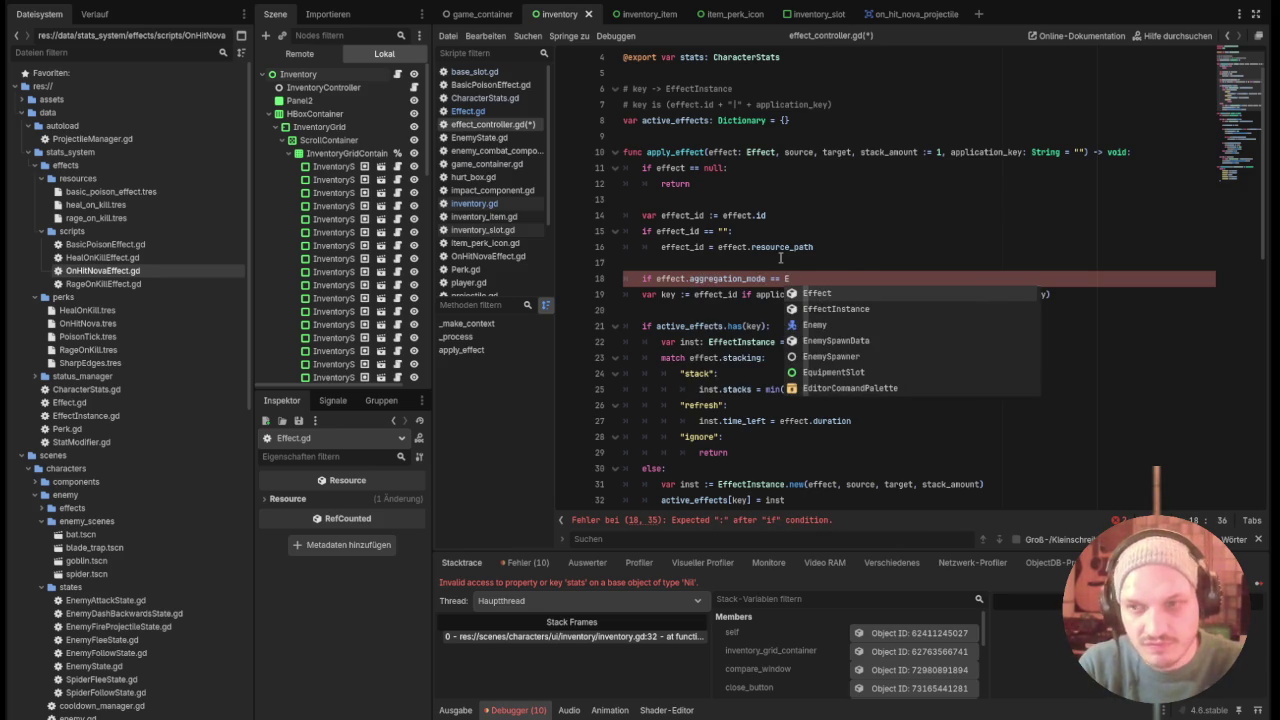
{"action": "key", "text": "Return"}
{"action": "type", "text": ".A"}
{"action": "key", "text": "Return"}
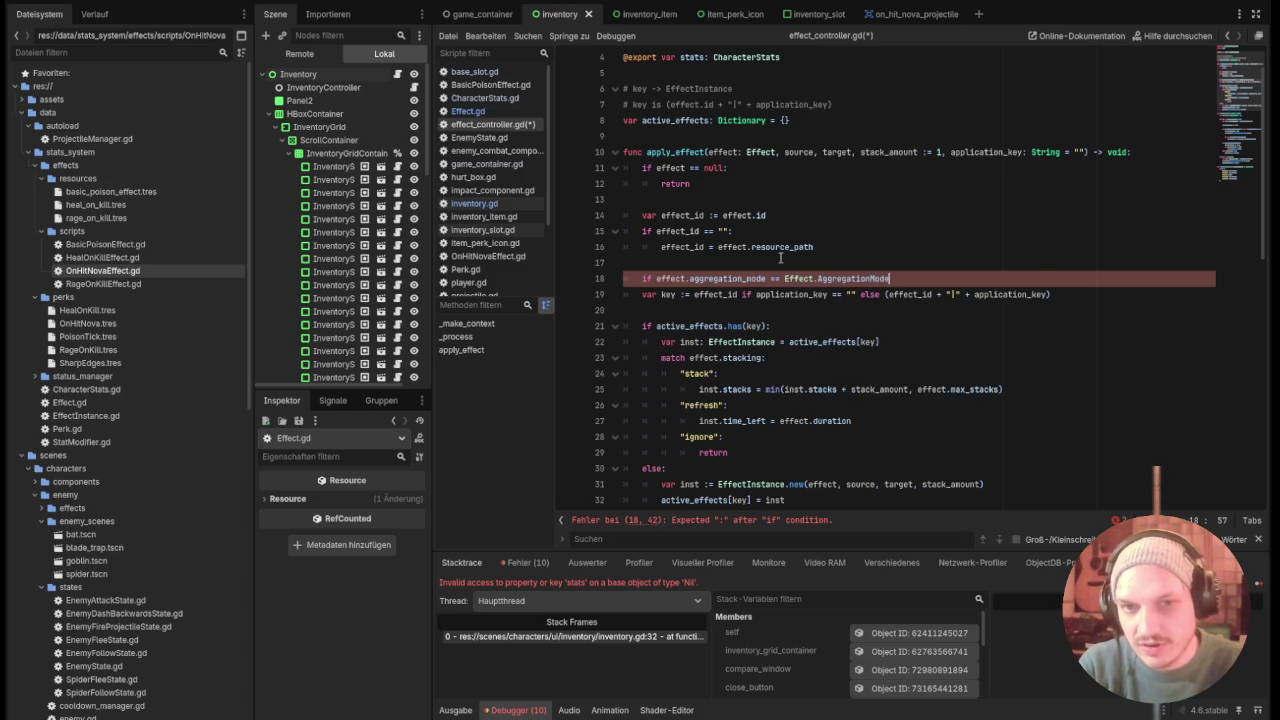
{"action": "type", "text": ";"}
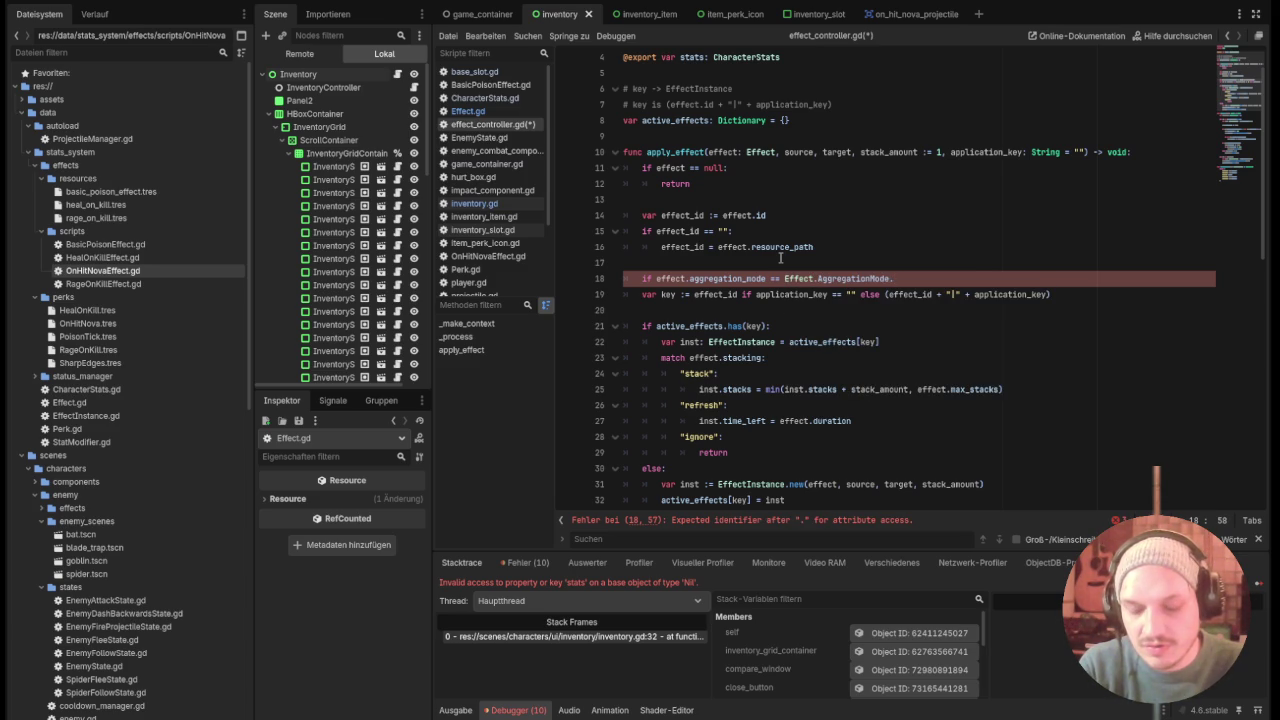
{"action": "key", "text": "Return"}
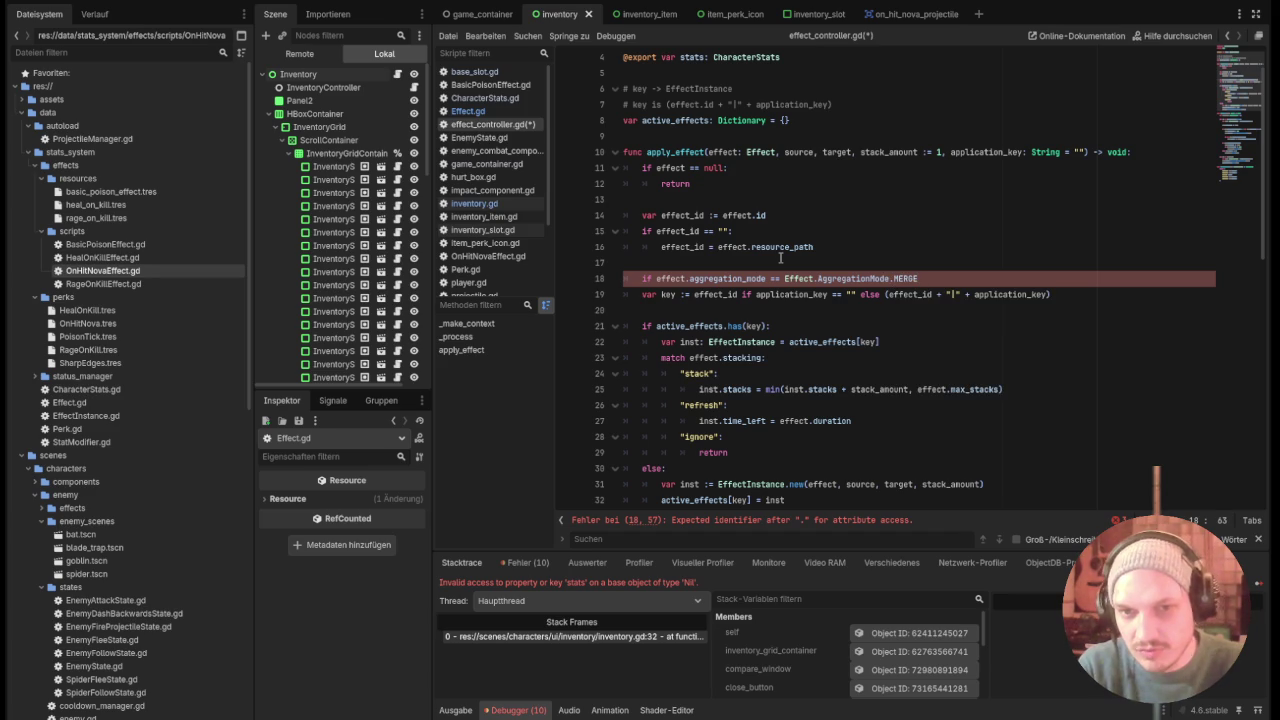
{"action": "type", "text": ":"}
{"action": "key", "text": "Return"}
Set key = effect_id in the MERGE branch and indent the old key assignment under else.
{"action": "type", "text": "ke"}
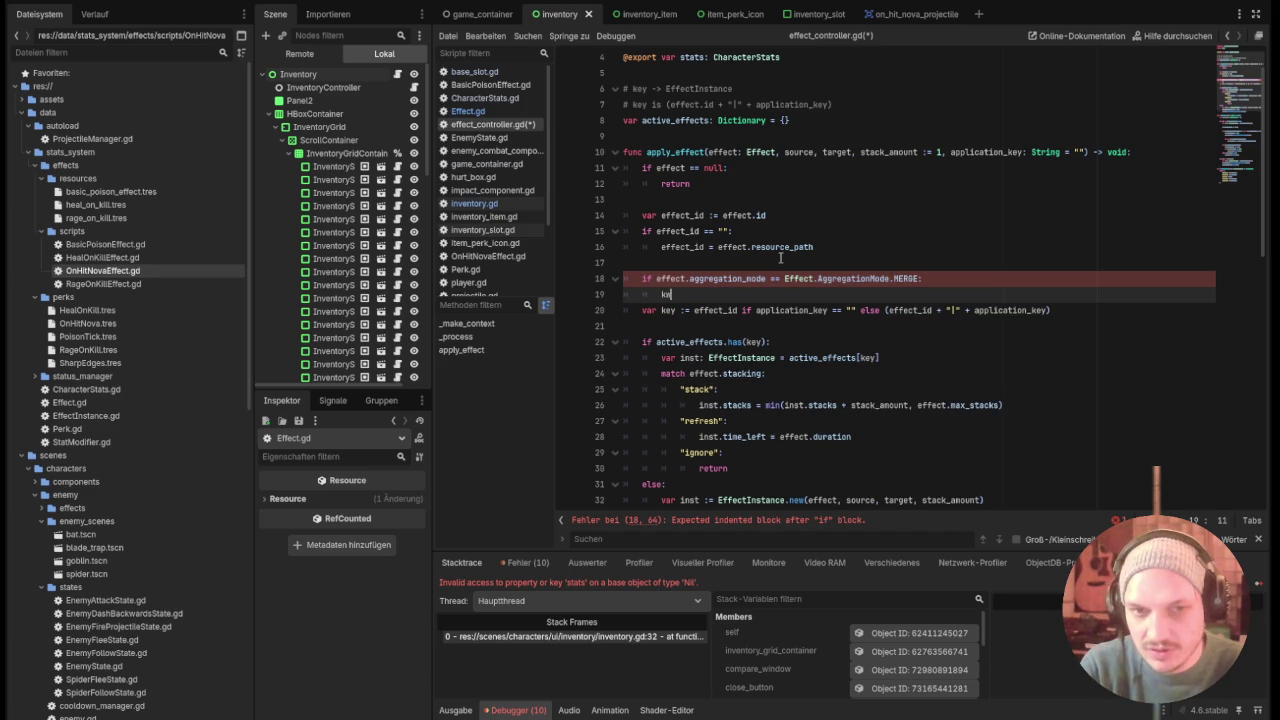
{"action": "type", "text": "yx y = "}
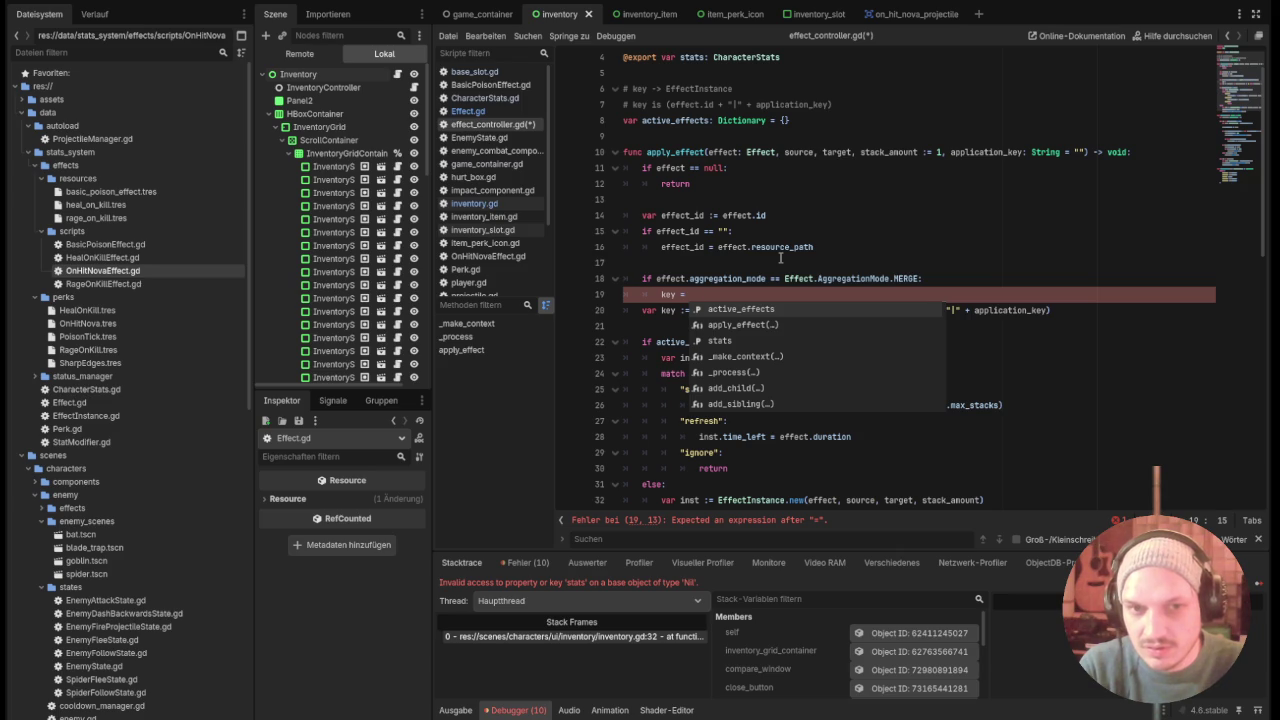
{"action": "type", "text": "edde"}
{"action": "key", "text": "BackSpace"}
{"action": "key", "text": "BackSpace"}
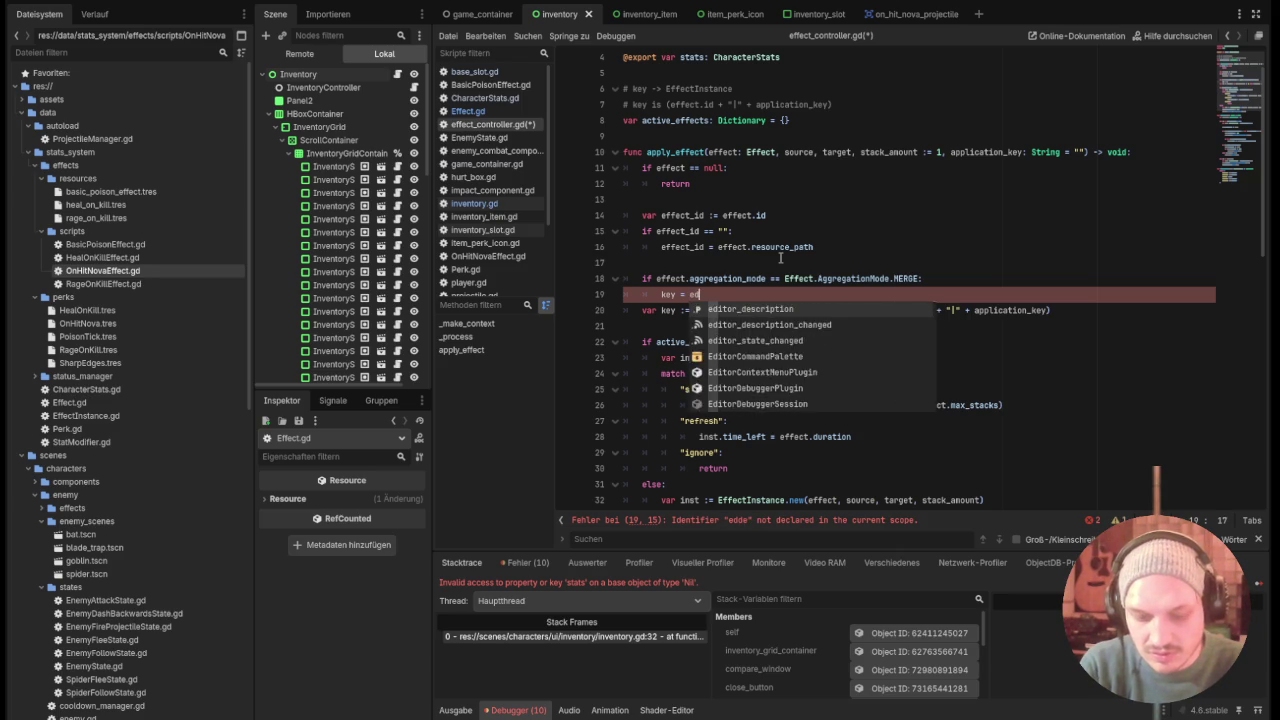
{"action": "key", "text": "BackSpace"}
{"action": "type", "text": "ffe"}
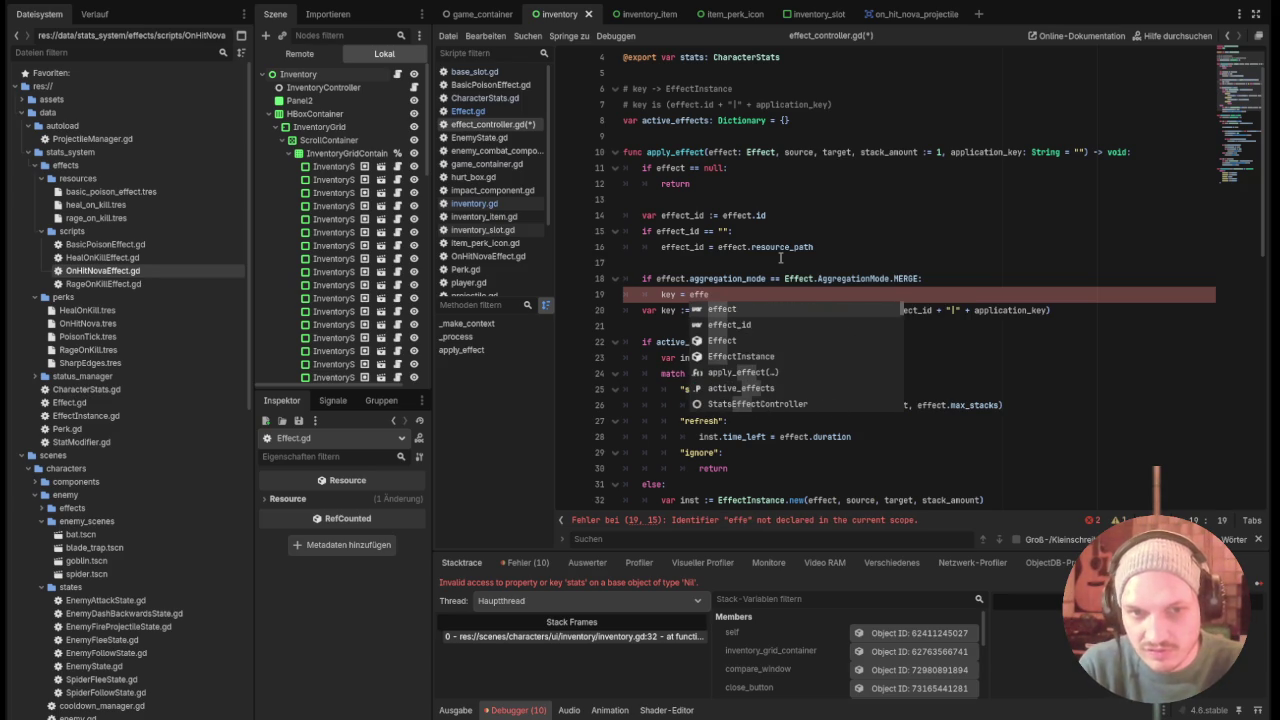
{"action": "key", "text": "Down"}
{"action": "key", "text": "Return"}
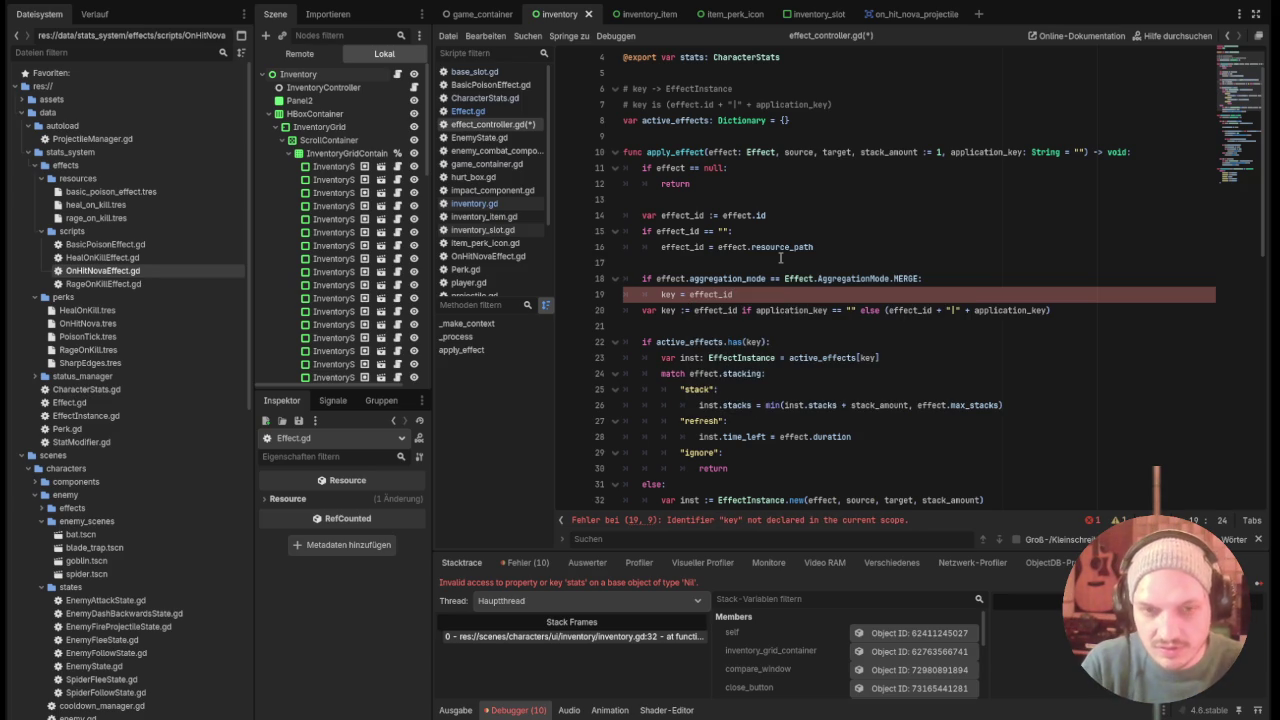
{"action": "key", "text": "Return"}
{"action": "key", "text": "BackSpace"}
{"action": "type", "text": "else"}
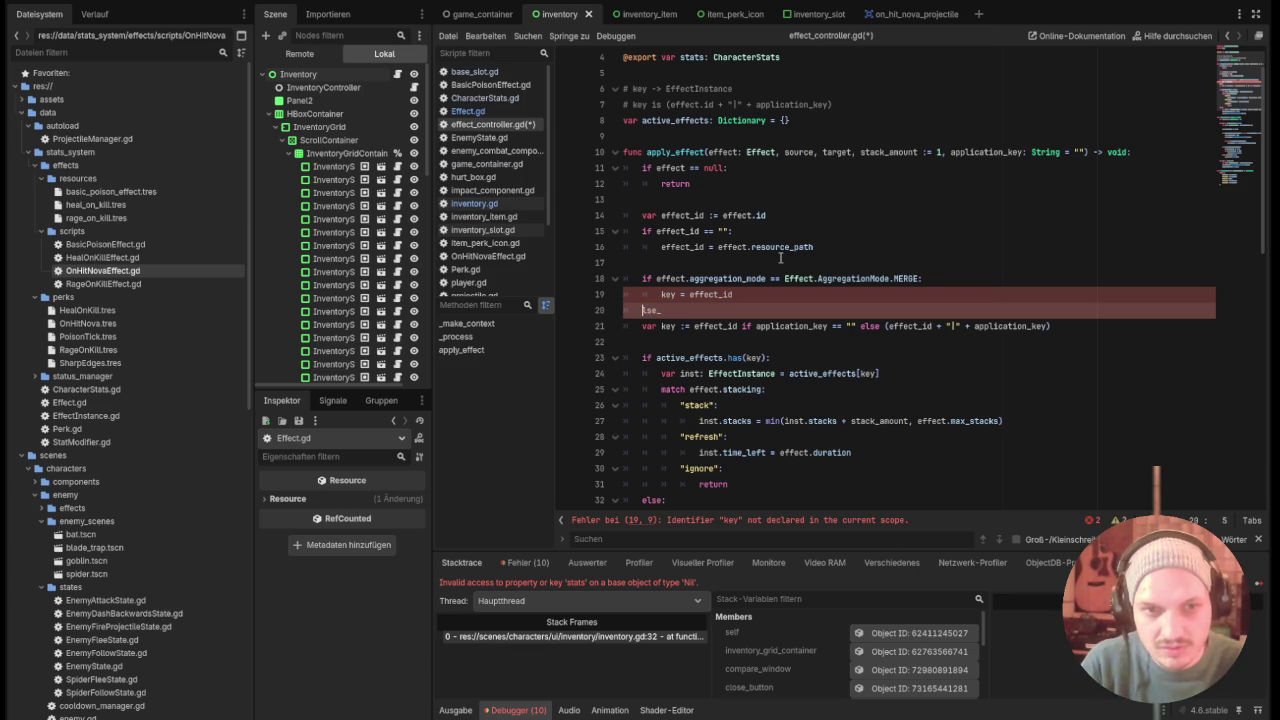
{"action": "type", "text": ":"}
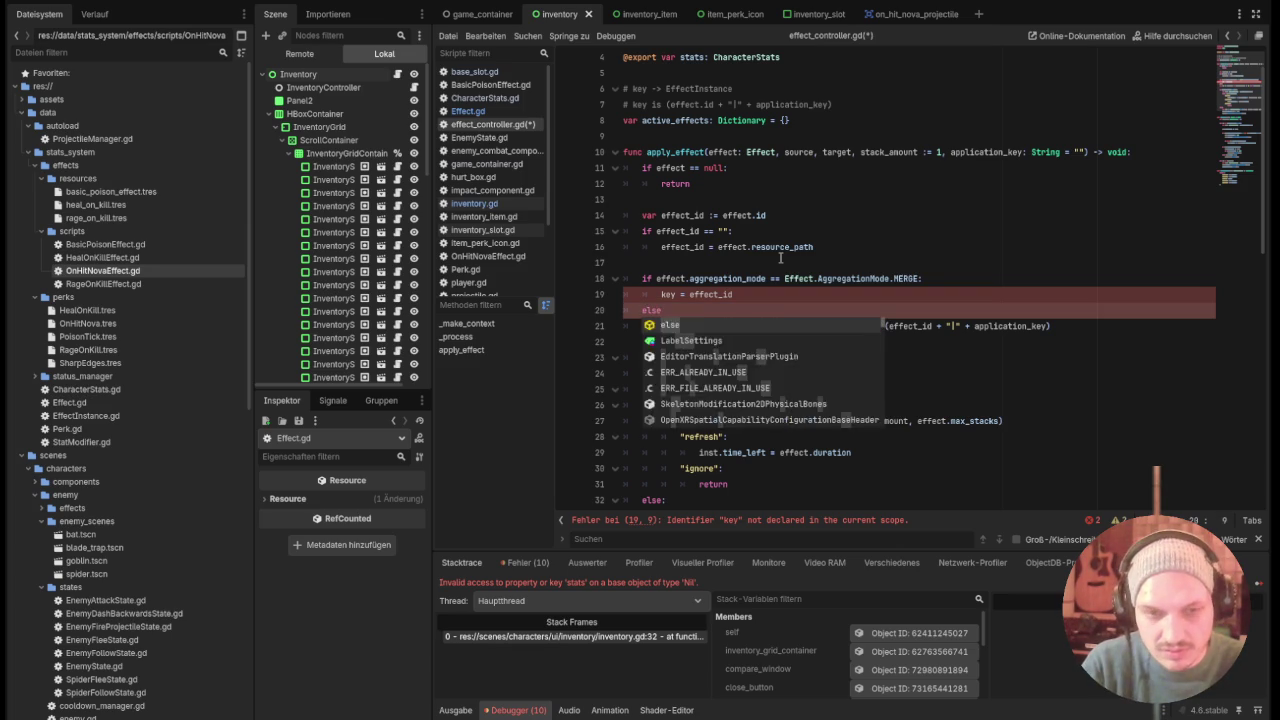
{"action": "key", "text": "Escape"}
{"action": "key", "text": "Down"}
{"action": "key", "text": "Tab"}
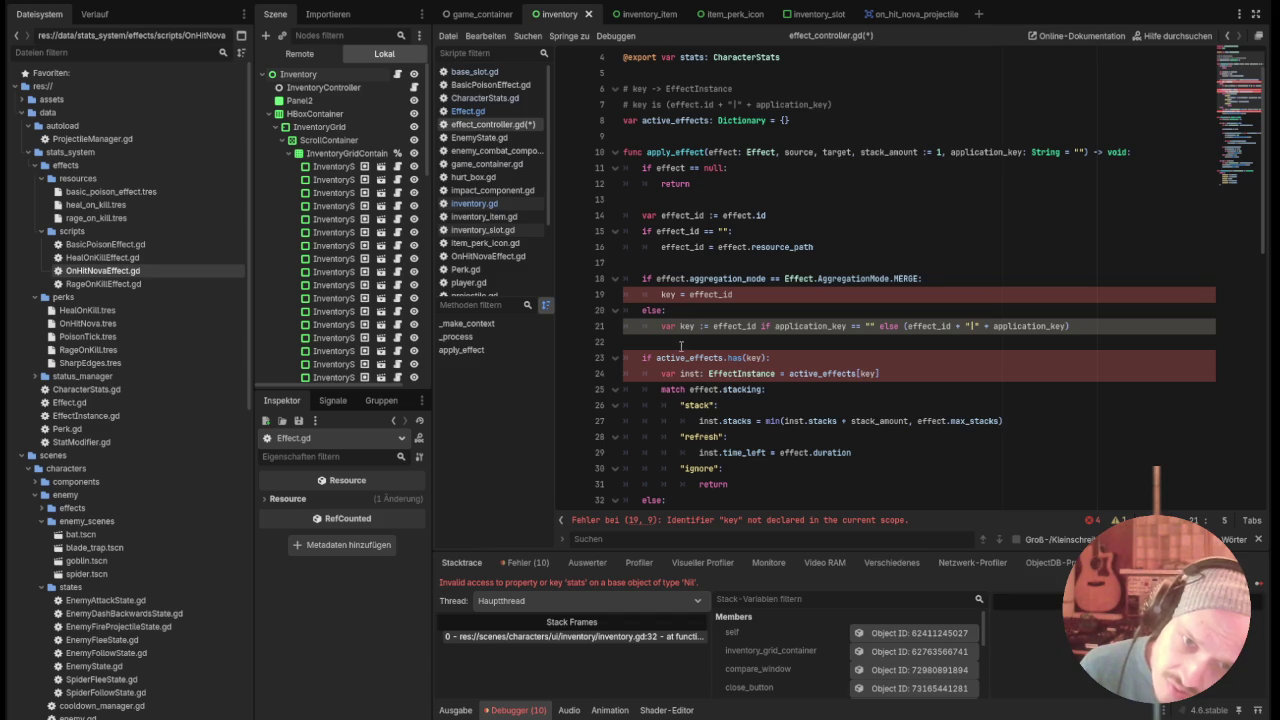
Drop var from the else assignment and declare key as a String initialized to "" before the if.
{"action": "left_click", "coordinate": [673, 327]}
{"action": "left_click_drag", "start_coordinate": [675, 327], "coordinate": [661, 328]}
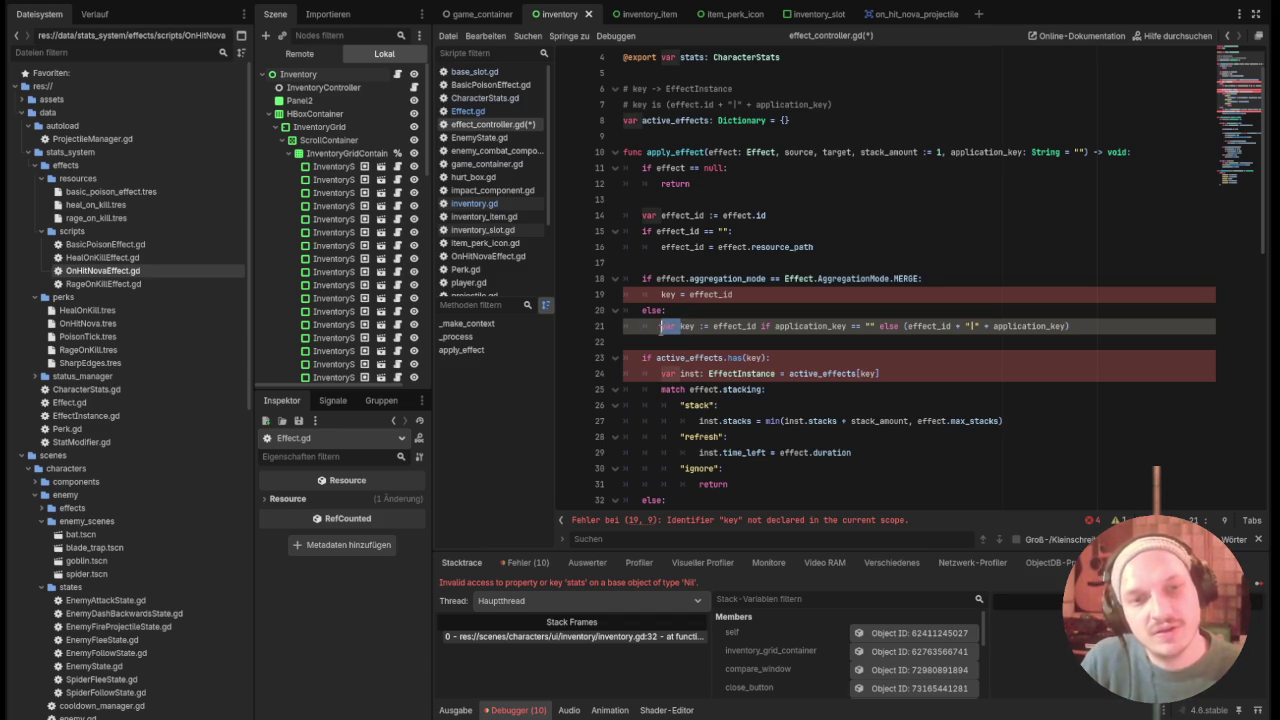
{"action": "key", "text": "BackSpace"}
{"action": "key", "text": "Up"}
{"action": "key", "text": "Up"}
{"action": "key", "text": "Up"}
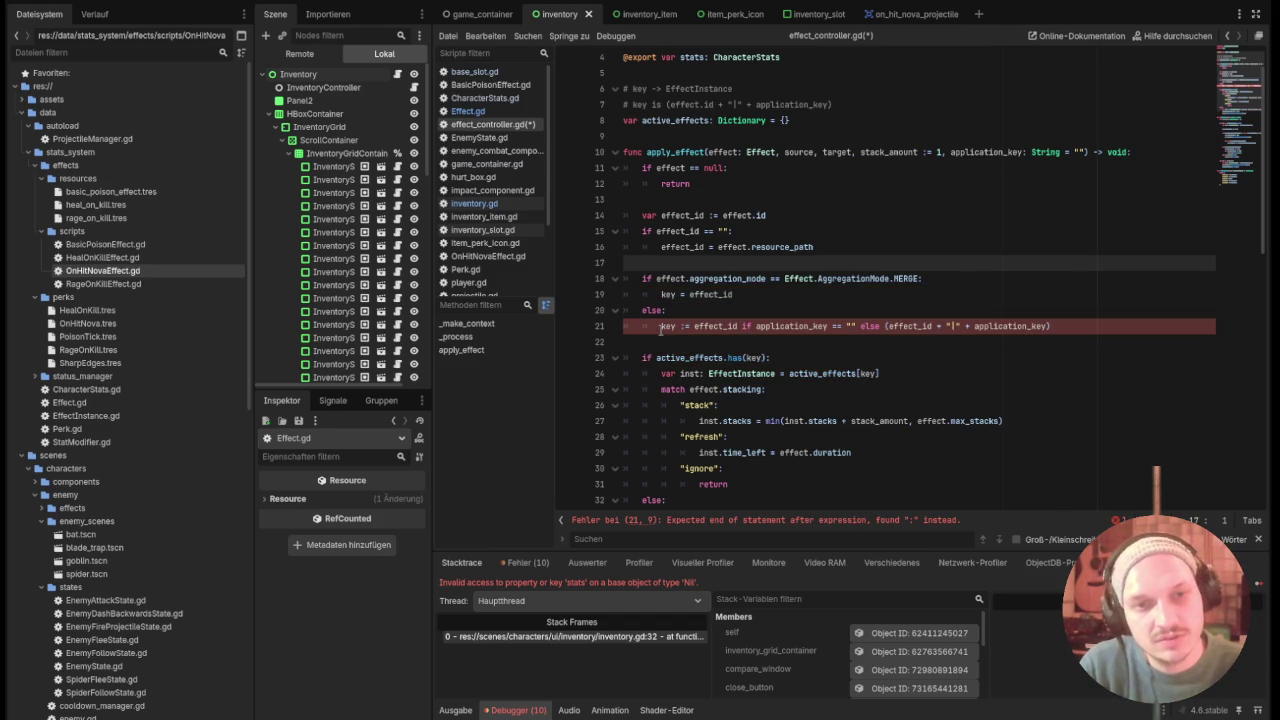
{"action": "key", "text": "Return"}
{"action": "type", "text": "var ke"}
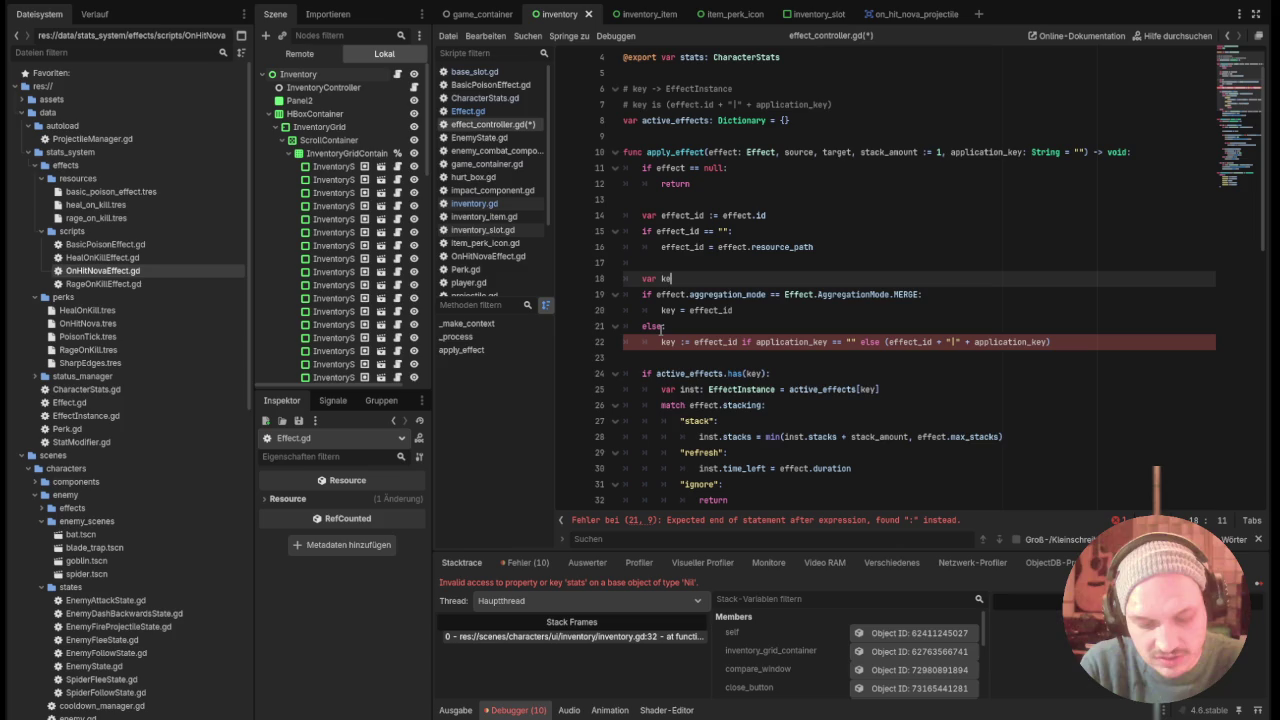
{"action": "type", "text": "y = string"}
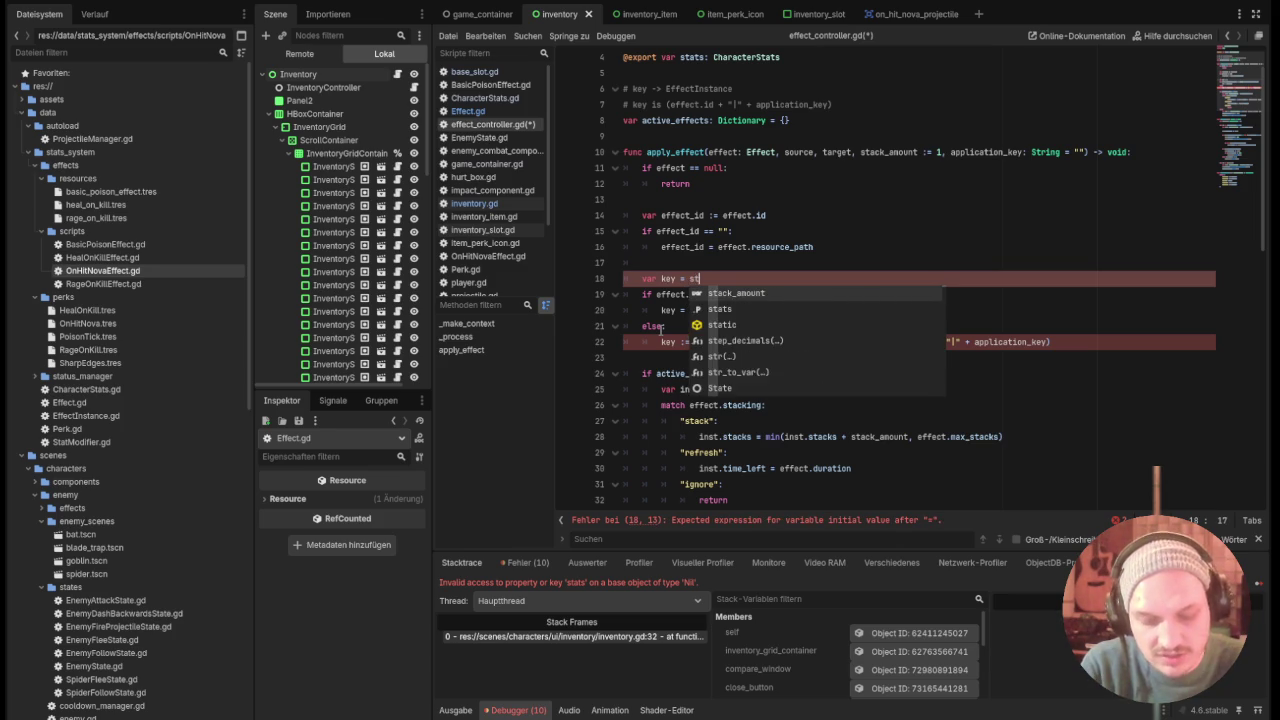
{"action": "key", "text": "BackSpace"}
{"action": "key", "text": "BackSpace"}
{"action": "key", "text": "BackSpace"}
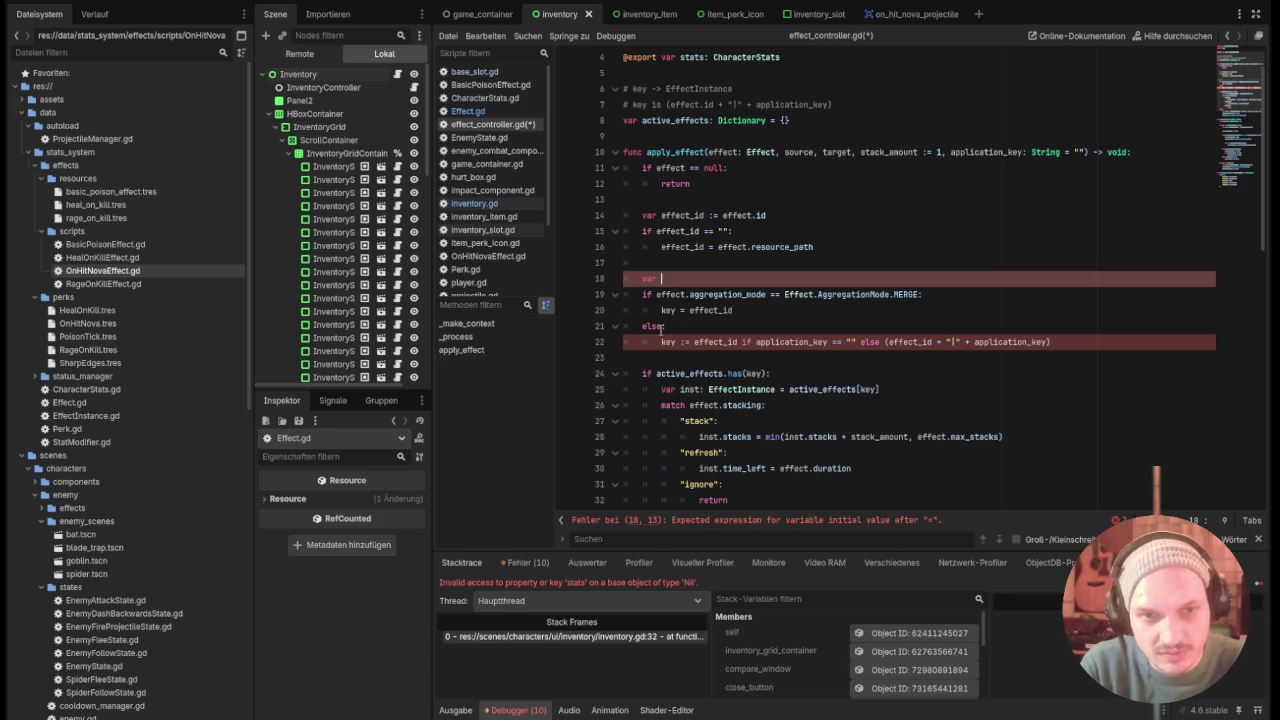
{"action": "type", "text": "key :"}
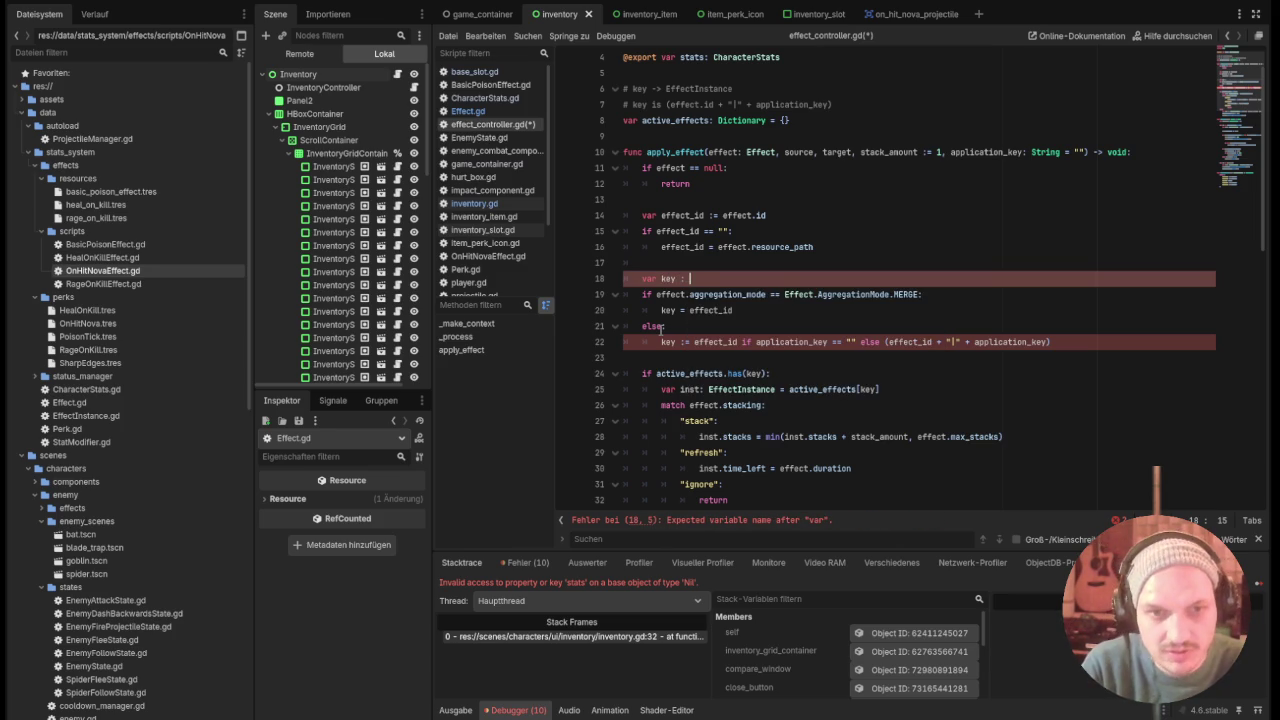
{"action": "type", "text": "= String  =\""}
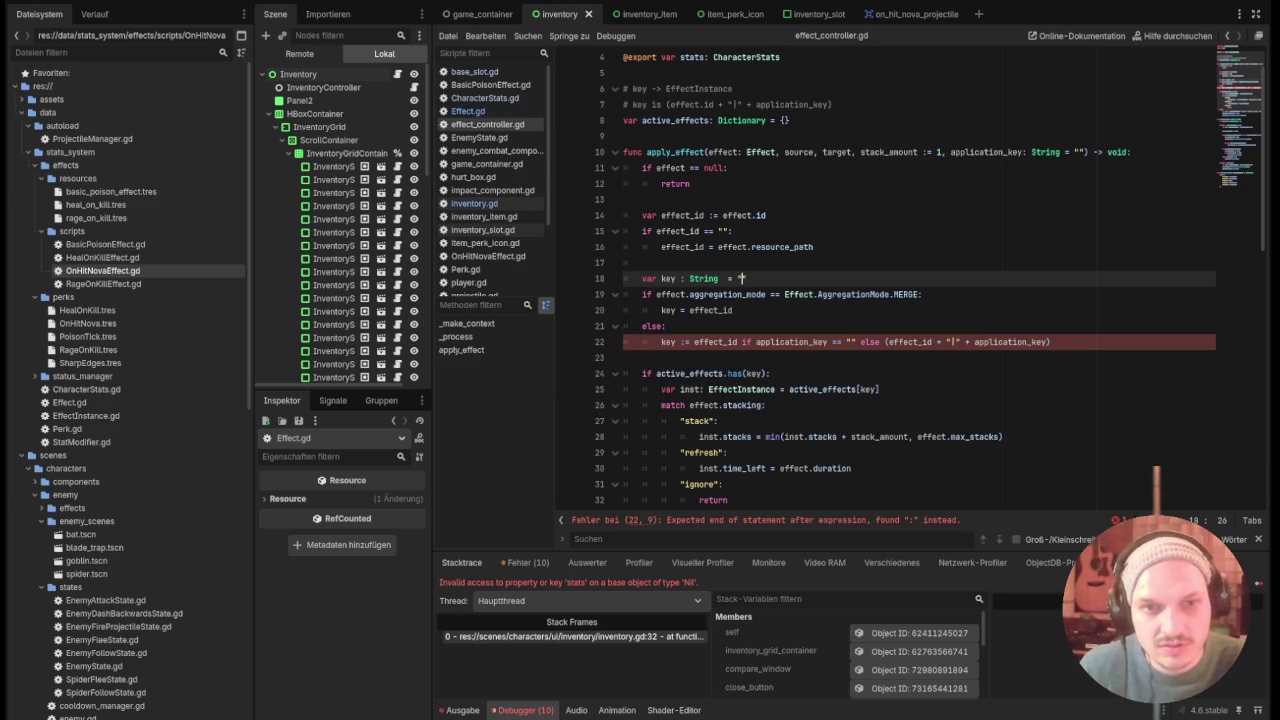
Tidy the else key assignment line and save effect_controller.gd.
{"action": "key", "text": "Down"}
{"action": "key", "text": "Down"}
{"action": "left_click", "coordinate": [681, 342]}
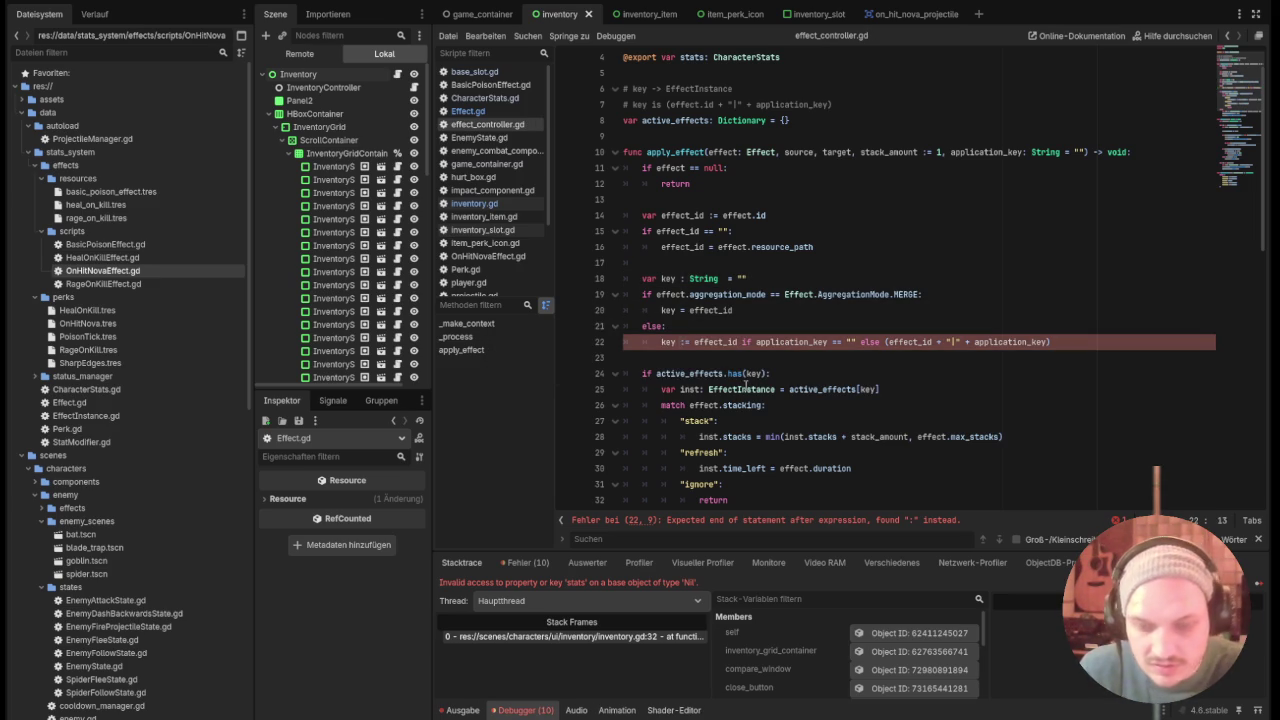
{"action": "key", "text": "Return"}
{"action": "key", "text": "ctrl+z"}
{"action": "key", "text": "Delete"}
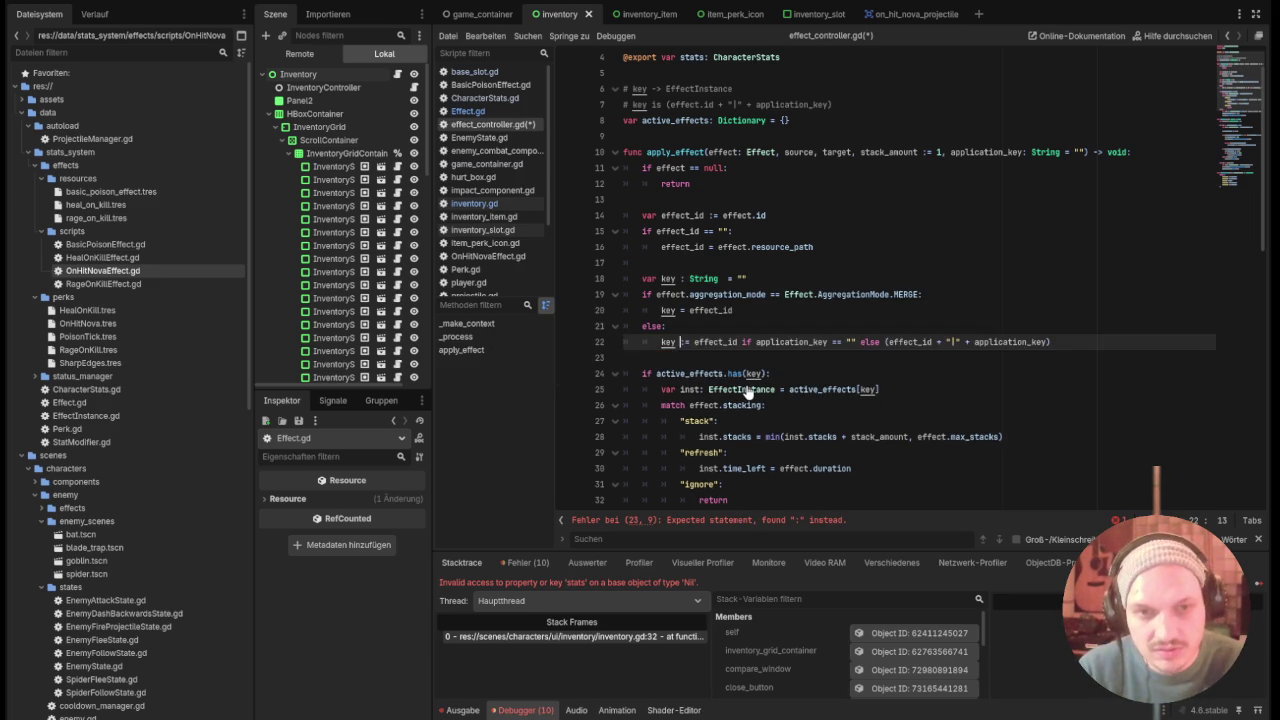
{"action": "key", "text": "ctrl+s"}
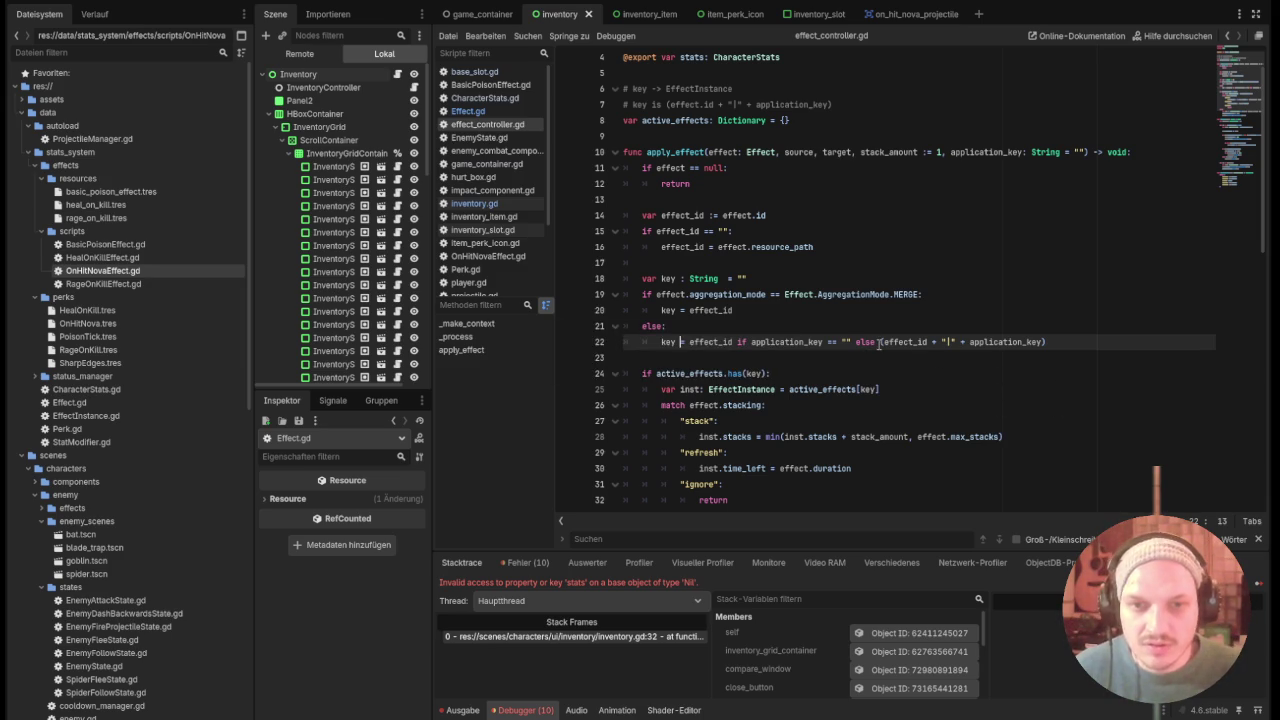
Reduce the else key to effect_id plus '|' plus application_key and launch the game.
{"action": "left_click_drag", "start_coordinate": [879, 342], "coordinate": [689, 345]}
{"action": "key", "text": "Delete"}
{"action": "key", "text": "Delete"}
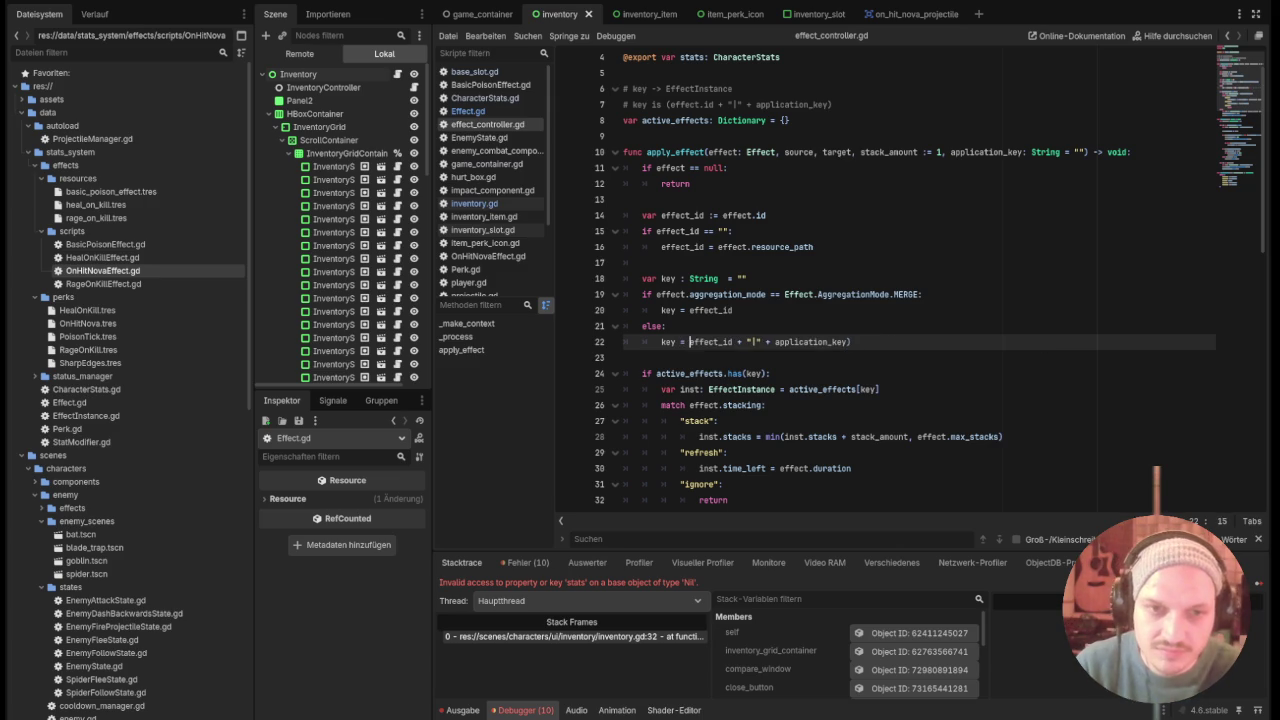
{"action": "key", "text": "ctrl+z"}
{"action": "key", "text": "ctrl+z"}
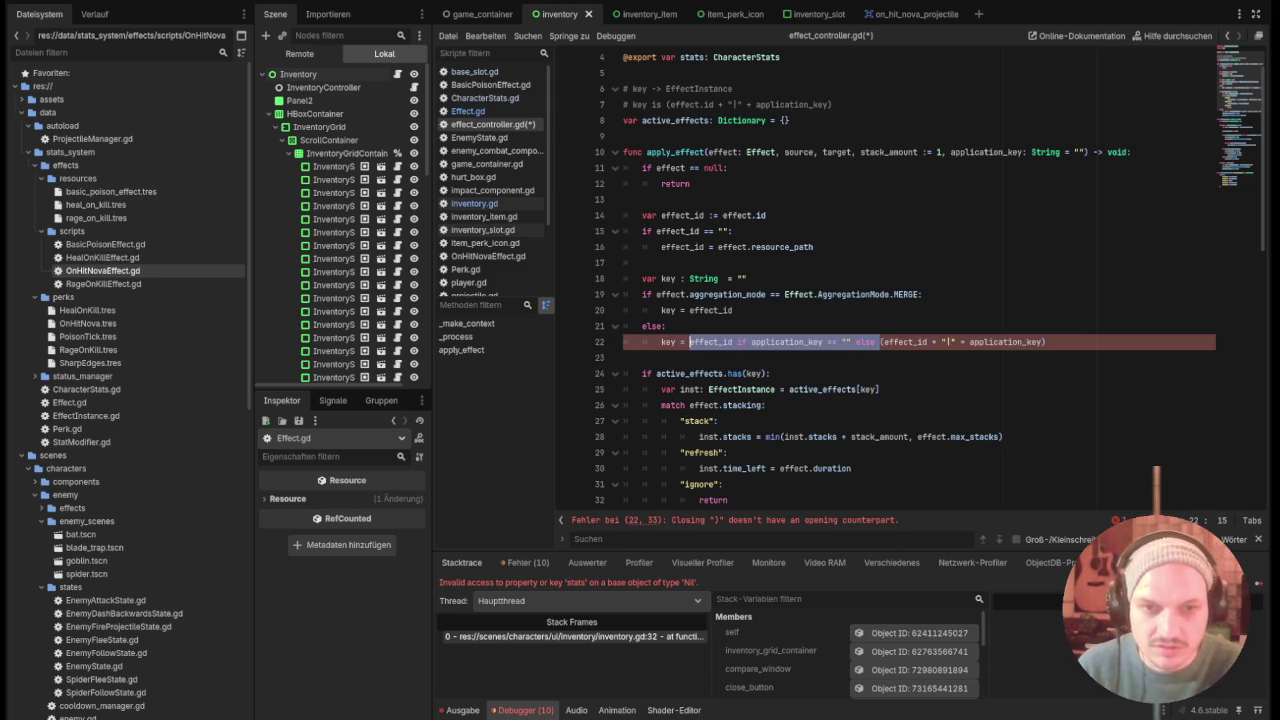
{"action": "key", "text": "Return"}
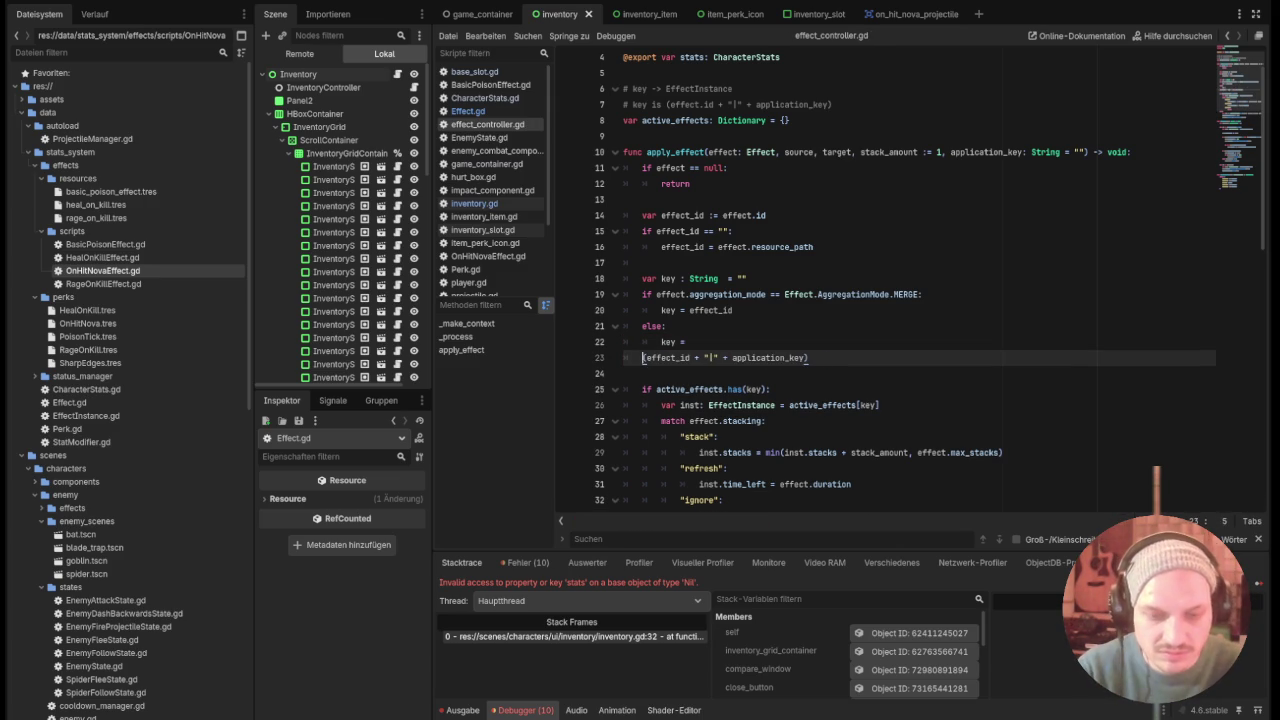
{"action": "key", "text": "BackSpace"}
{"action": "key", "text": "BackSpace"}
{"action": "key", "text": "BackSpace"}
{"action": "key", "text": "F5"}
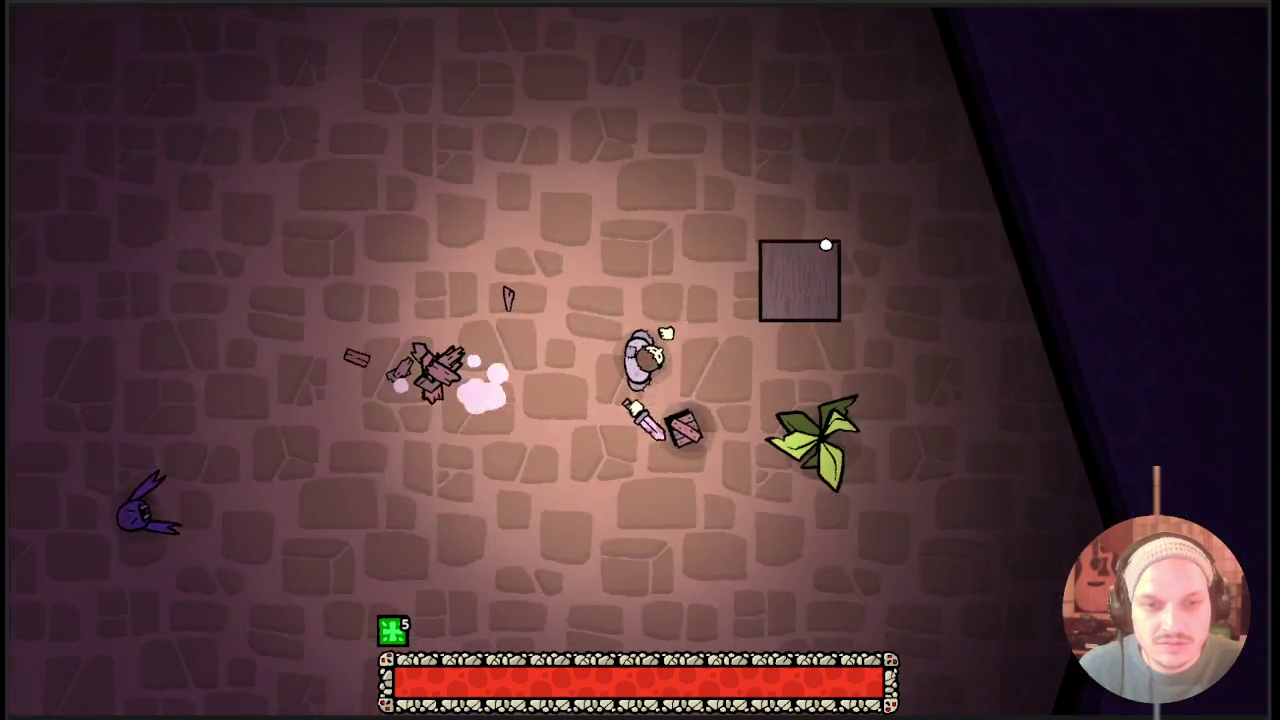
Walk through the dungeon room smashing crates and attacking enemies, then close the game.
{"action": "key", "text": "s"}
{"action": "left_click", "coordinate": [823, 246]}
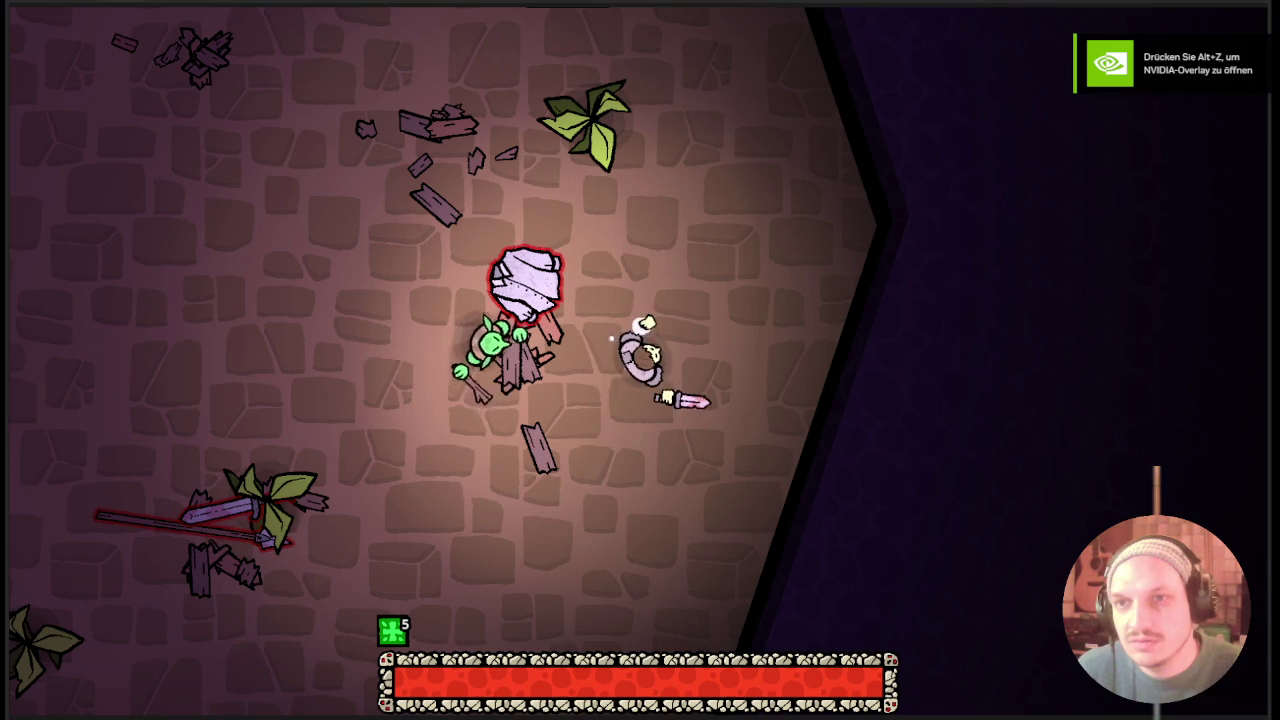
{"action": "key", "text": "alt+F4"}
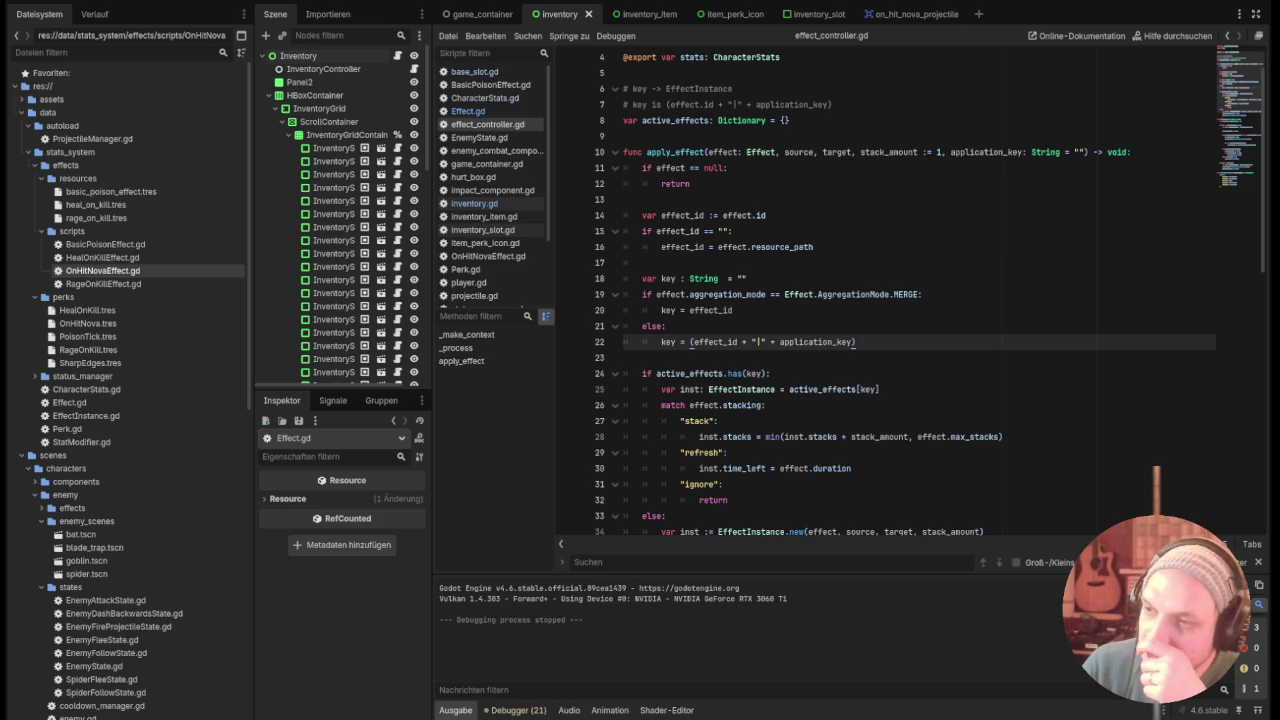
Run the game and move the Heal On Kill card beside the dagger in the inventory.
{"action": "left_click", "coordinate": [820, 282]}
{"action": "key", "text": "F5"}
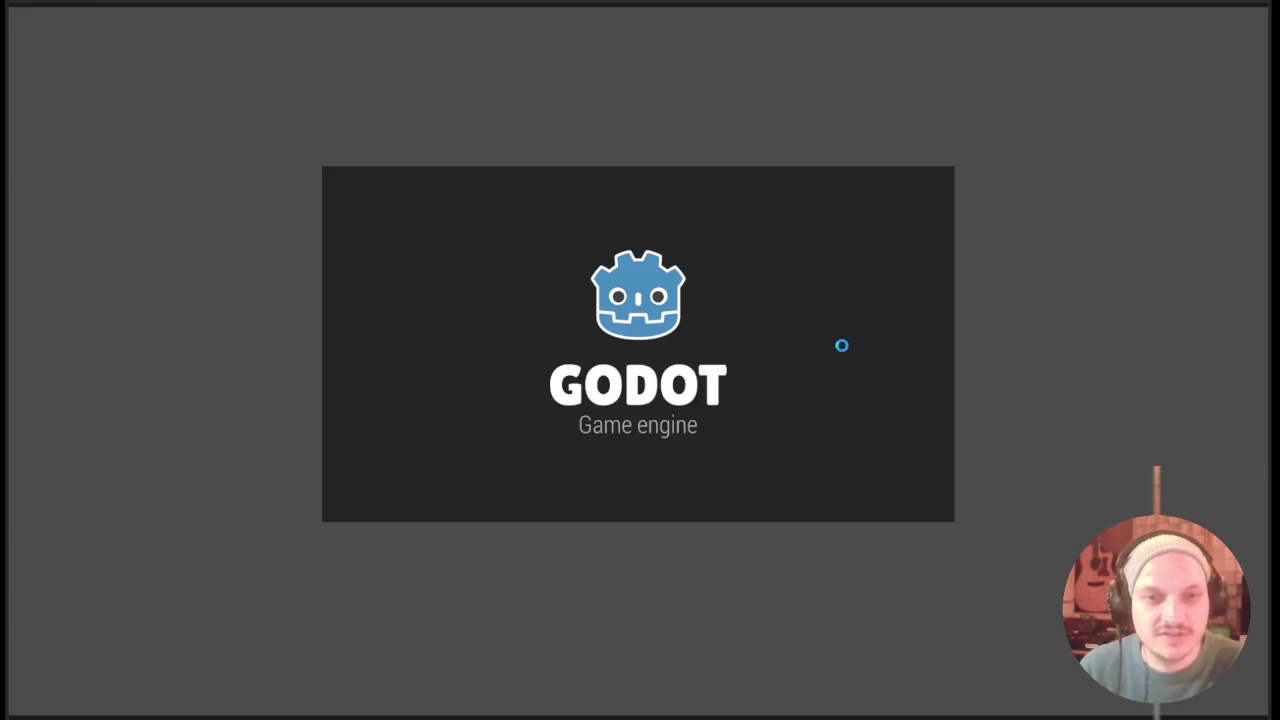
{"action": "key", "text": "w"}
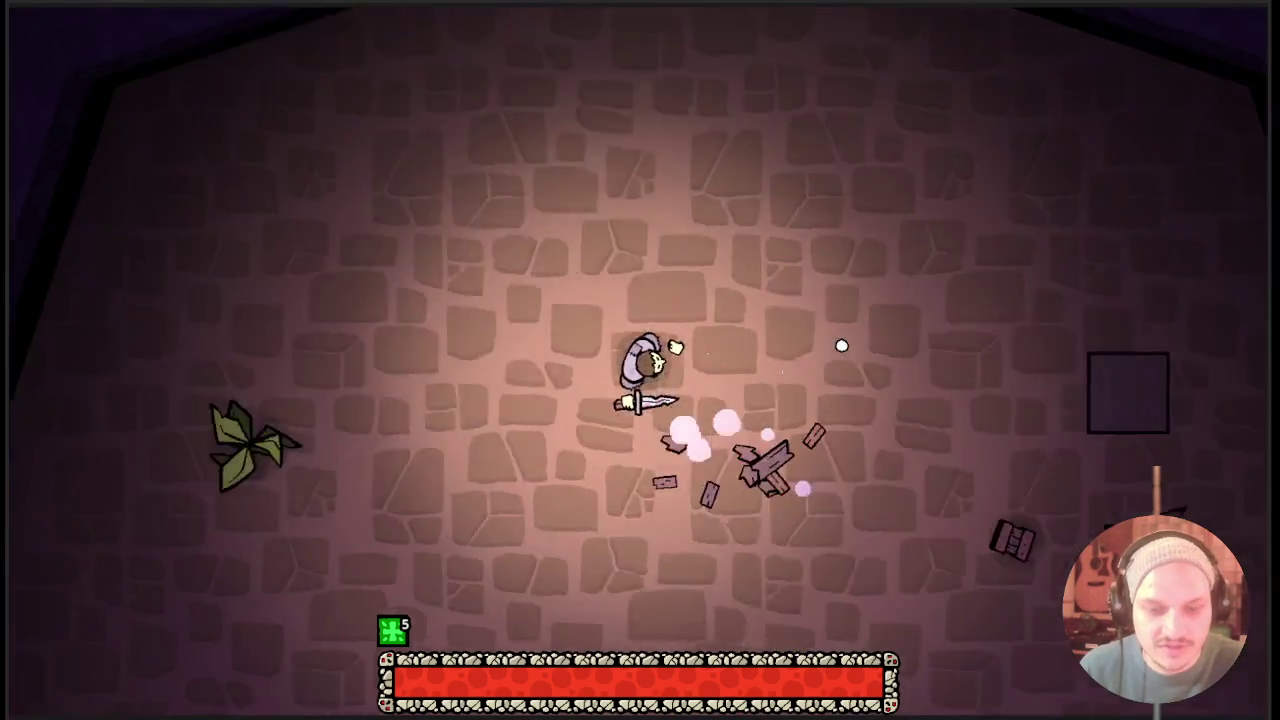
{"action": "key", "text": "Tab"}
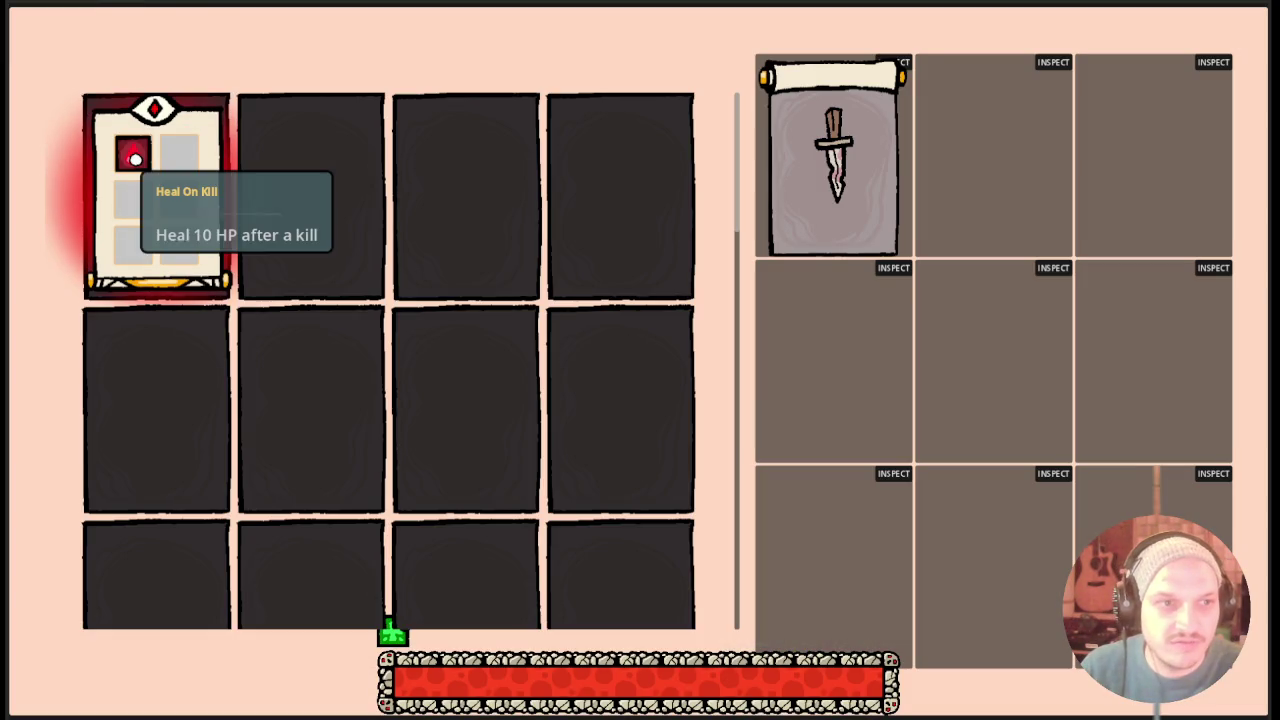
{"action": "mouse_move", "coordinate": [166, 200]}
{"action": "left_mouse_down"}
{"action": "mouse_move", "coordinate": [897, 173]}
{"action": "mouse_move", "coordinate": [863, 166]}
{"action": "left_mouse_up"}
{"action": "key", "text": "Tab"}
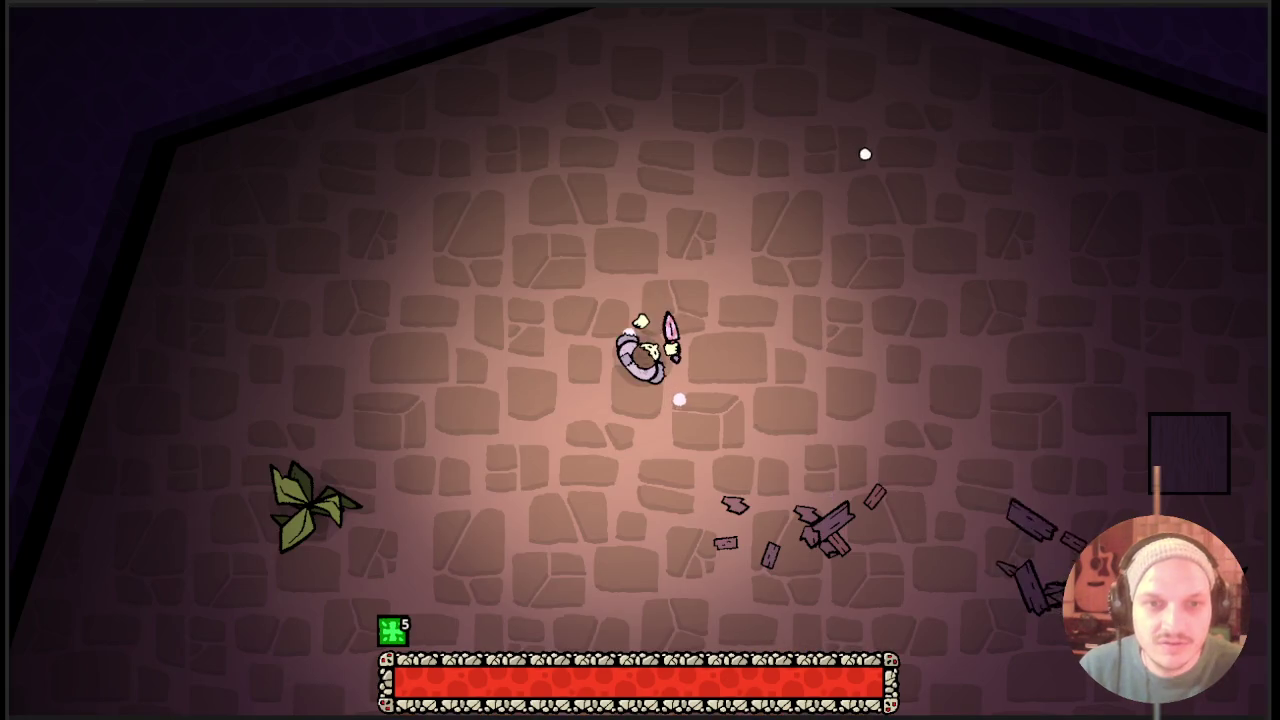
Walk and dodge around the room toward the goblins.
{"action": "key", "text": "s"}
{"action": "key", "text": "d"}
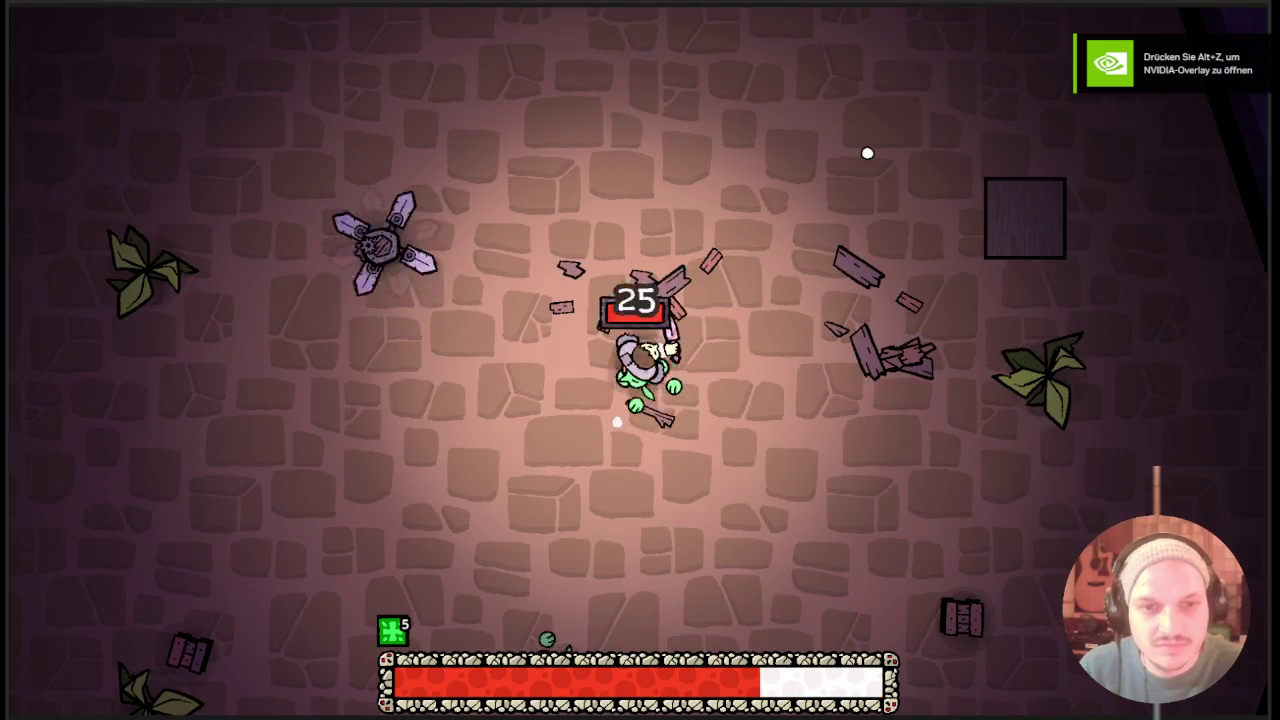
{"action": "key", "text": "d"}
{"action": "key", "text": "s"}
{"action": "key", "text": "a"}
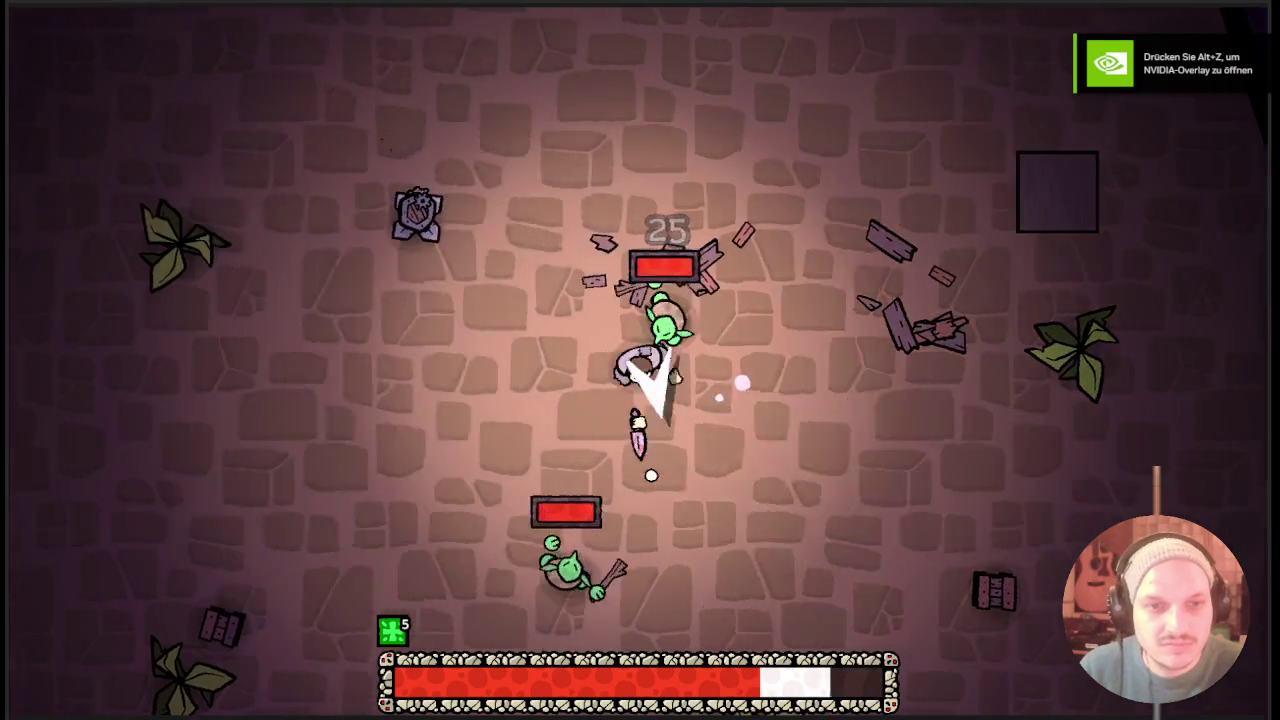
{"action": "key", "text": "w"}
{"action": "key", "text": "d"}
{"action": "key", "text": "s"}
Slash the green goblins until the last one is down.
{"action": "left_click", "coordinate": [623, 234]}
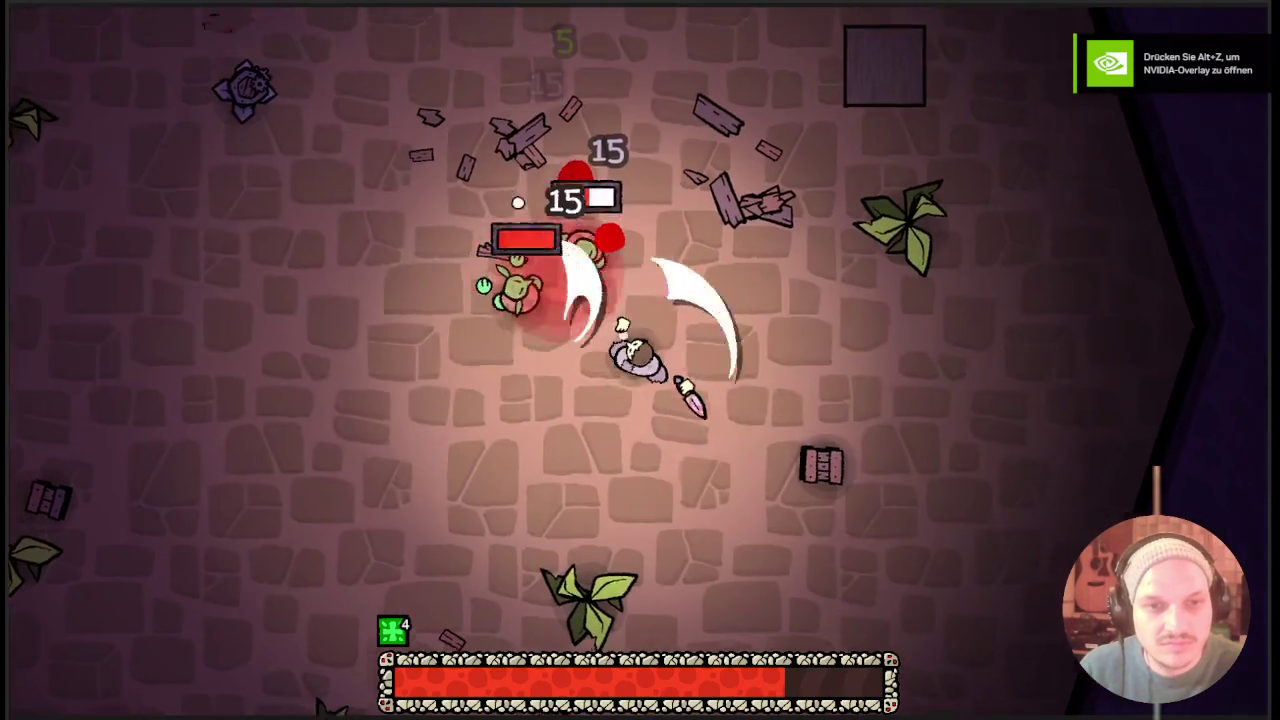
{"action": "left_click", "coordinate": [605, 345]}
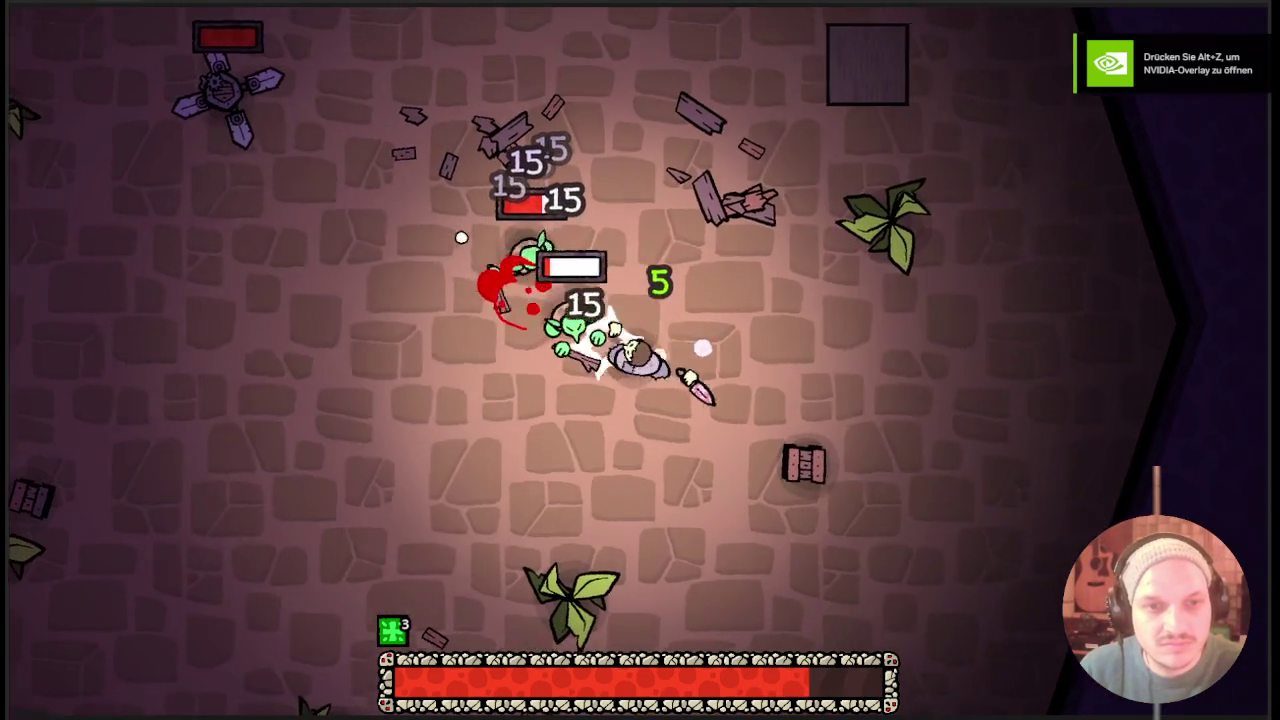
{"action": "key", "text": "a"}
{"action": "left_click", "coordinate": [461, 237]}
{"action": "key", "text": "w"}
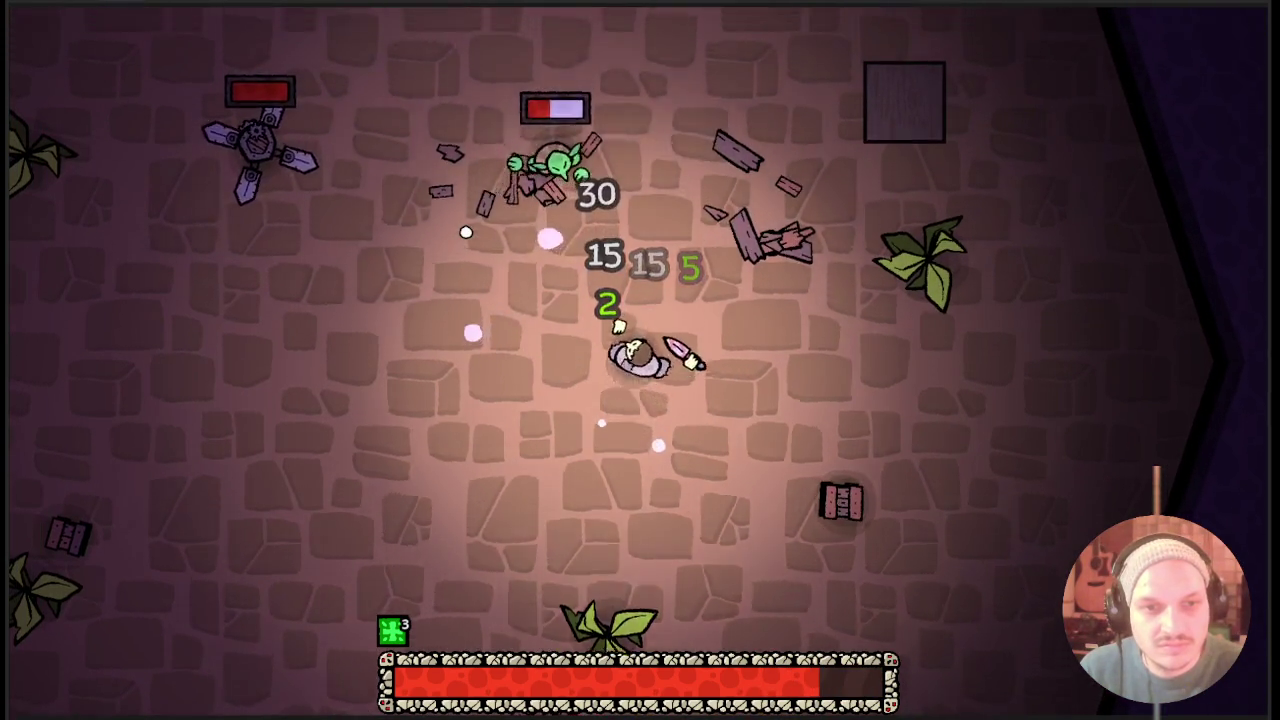
{"action": "left_click", "coordinate": [597, 196]}
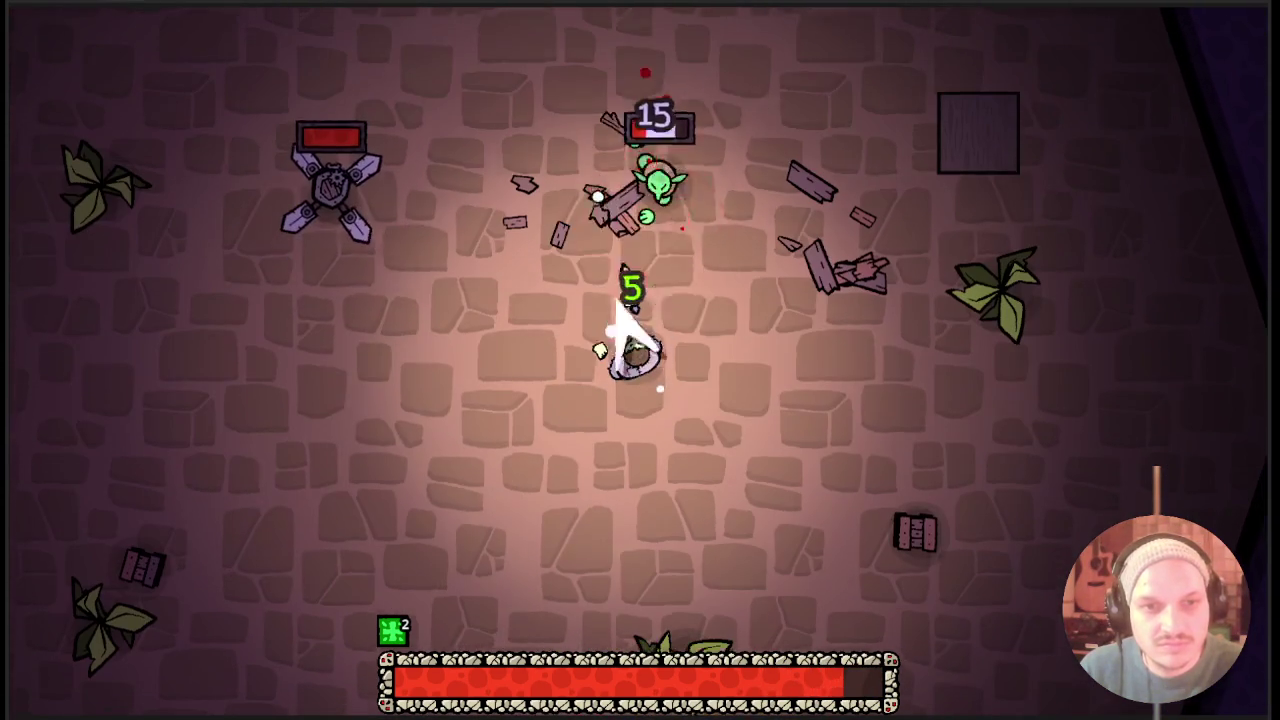
Strike the spinning blade trap while circling it, then stop the game.
{"action": "key", "text": "s"}
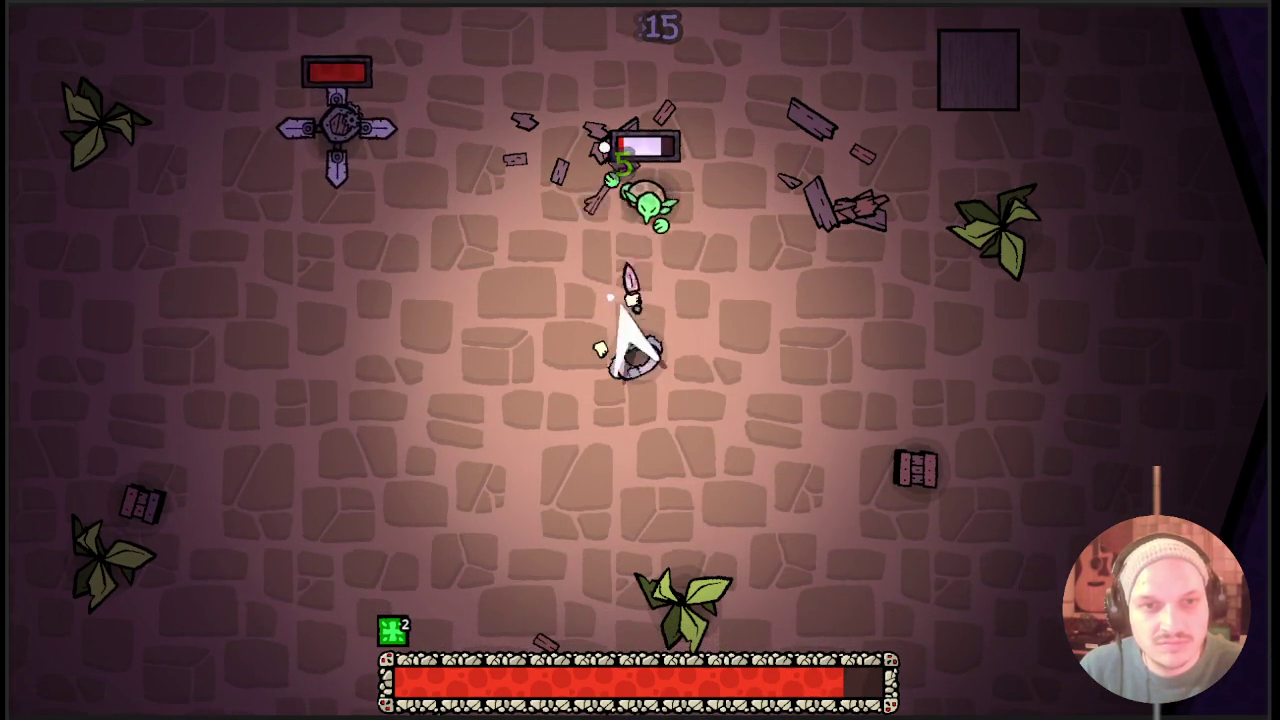
{"action": "key", "text": "s"}
{"action": "key", "text": "a"}
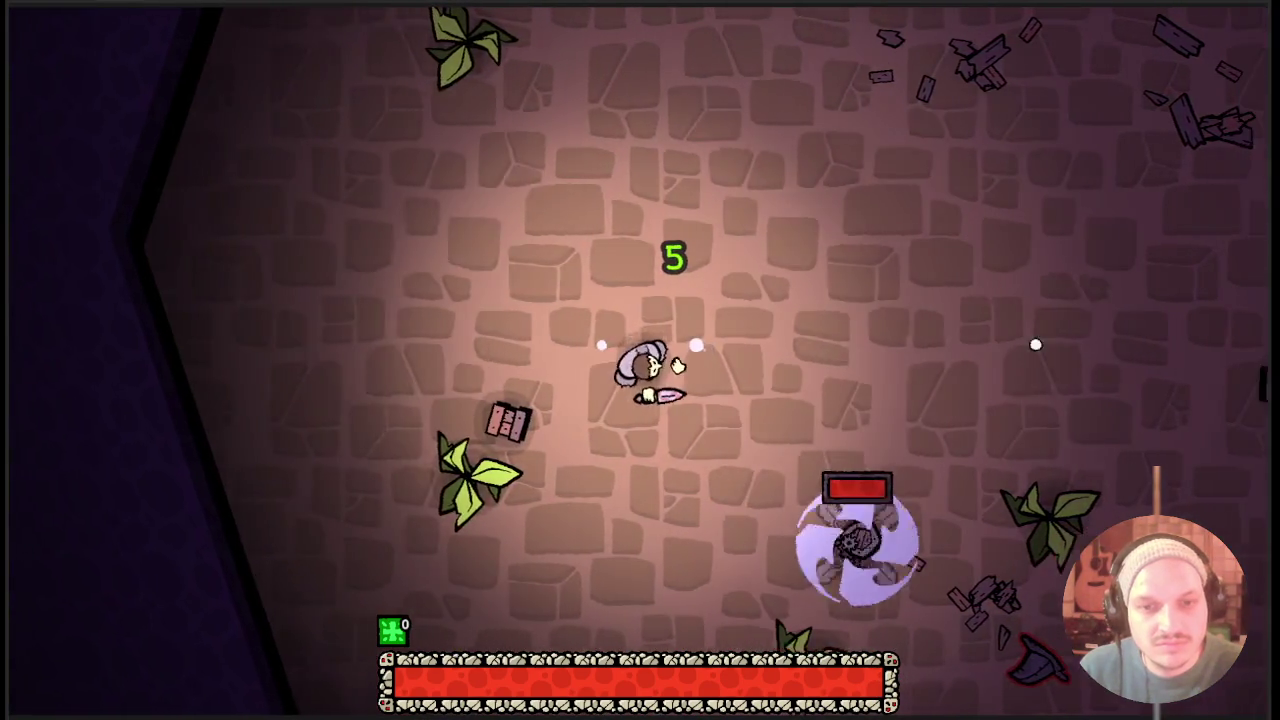
{"action": "key", "text": "s"}
{"action": "key", "text": "d"}
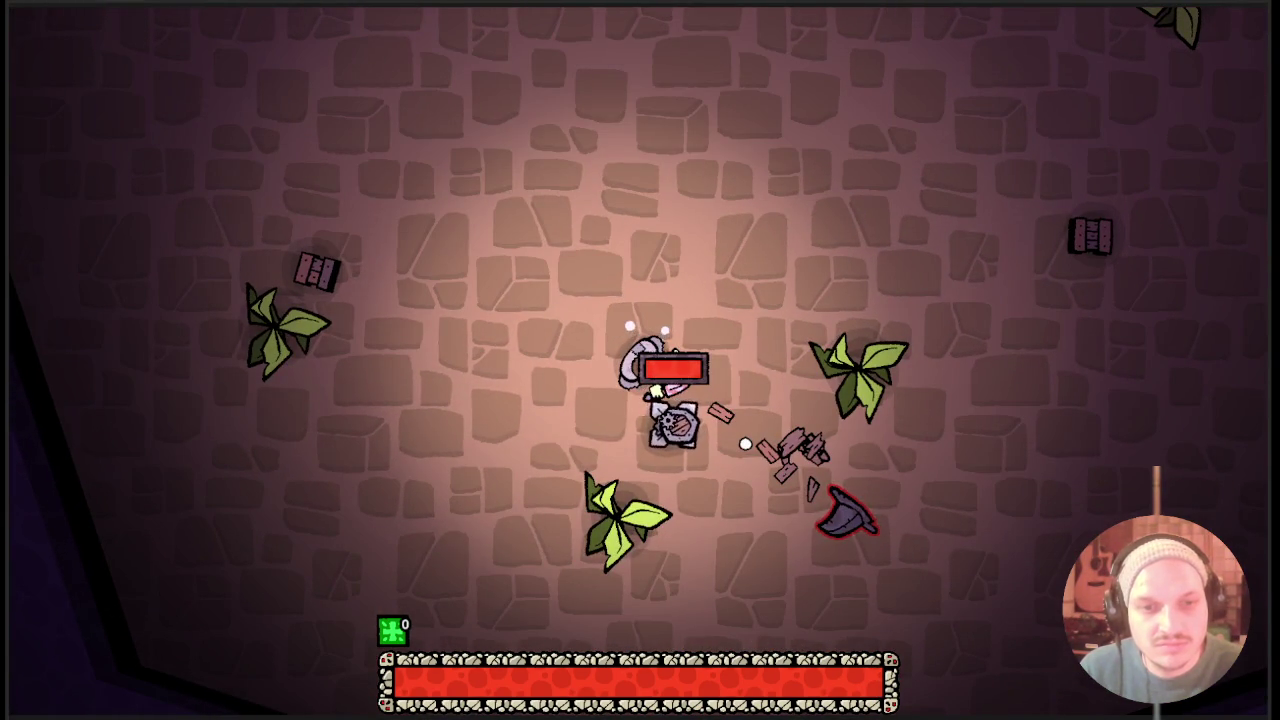
{"action": "key", "text": "d"}
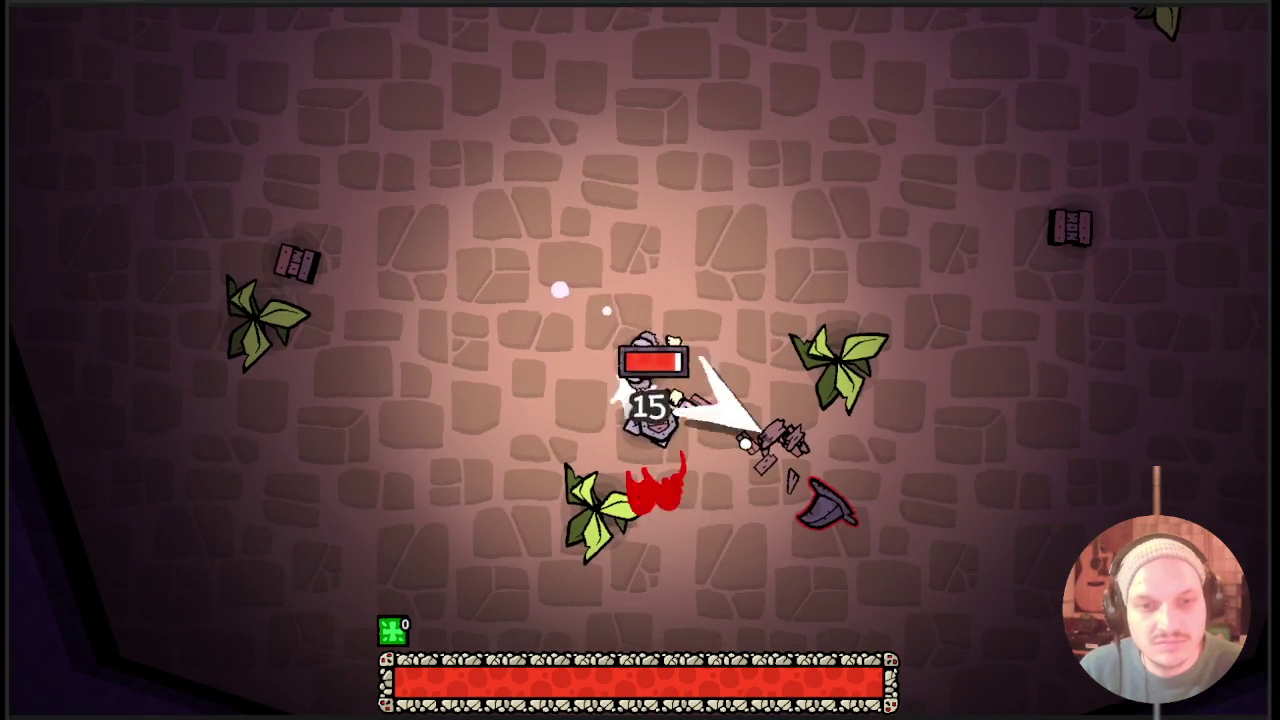
{"action": "key", "text": "s"}
{"action": "key", "text": "a"}
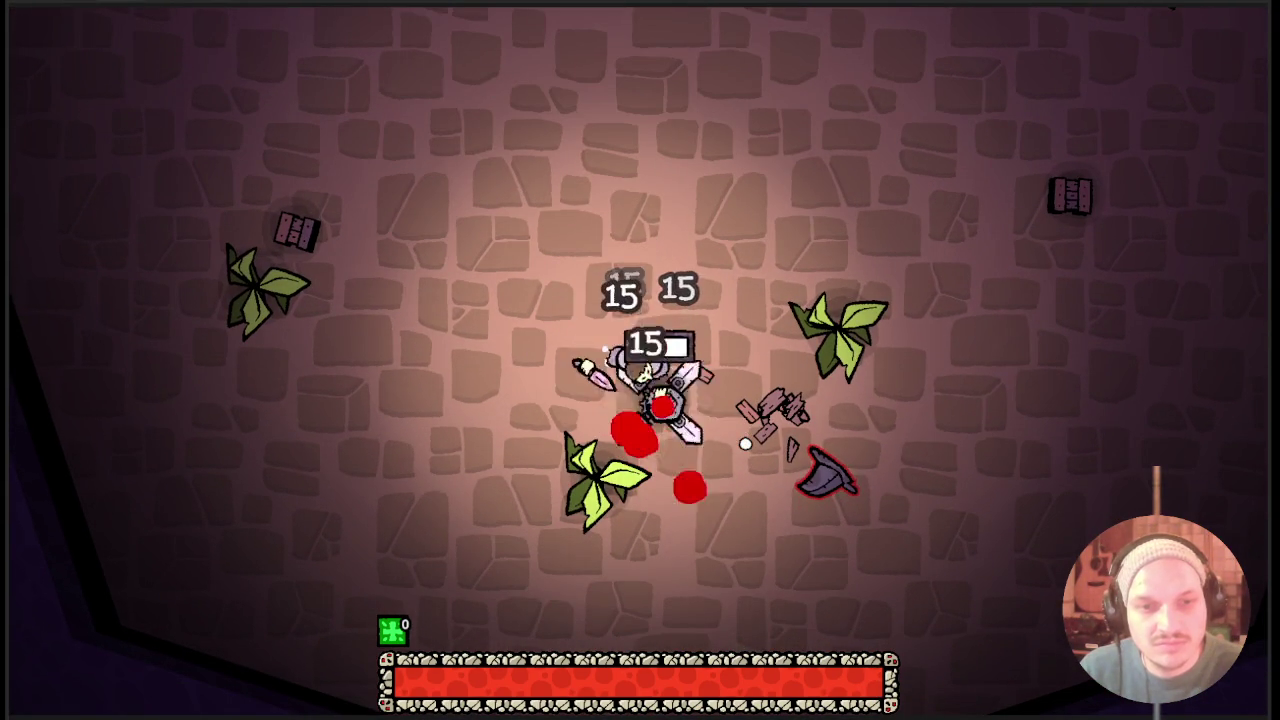
{"action": "key", "text": "w"}
{"action": "key", "text": "a"}
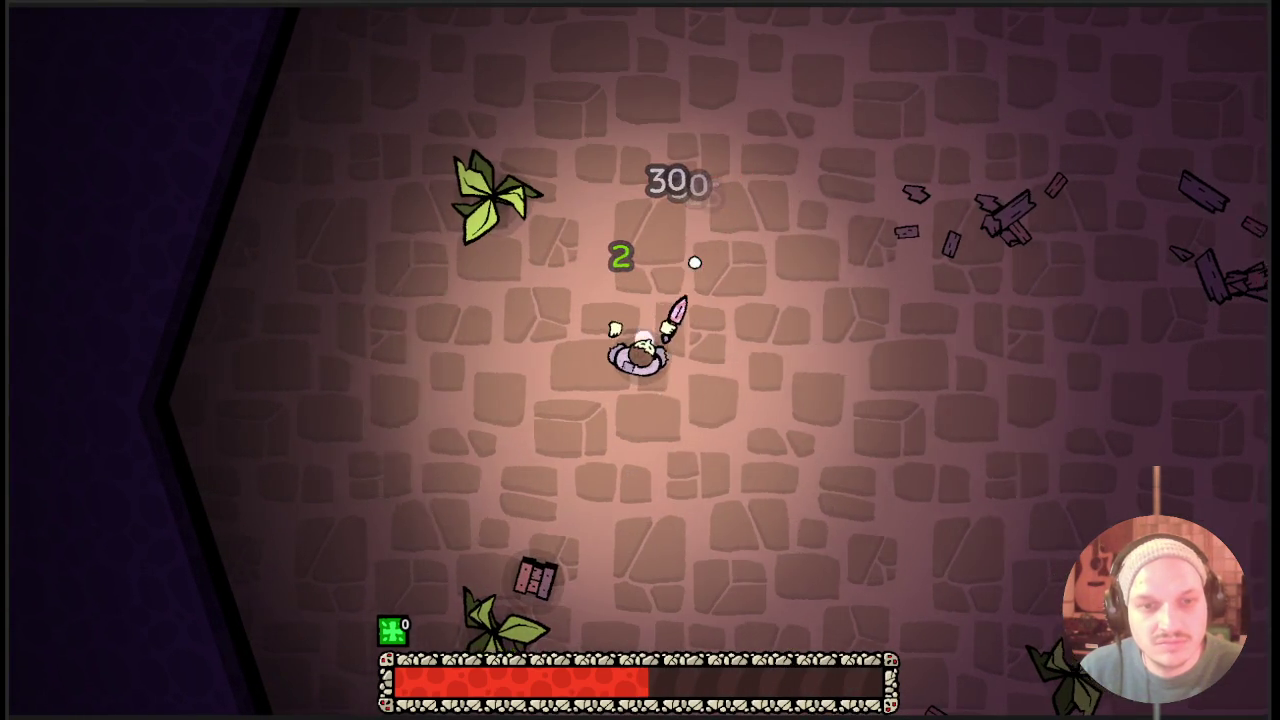
{"action": "key", "text": "d"}
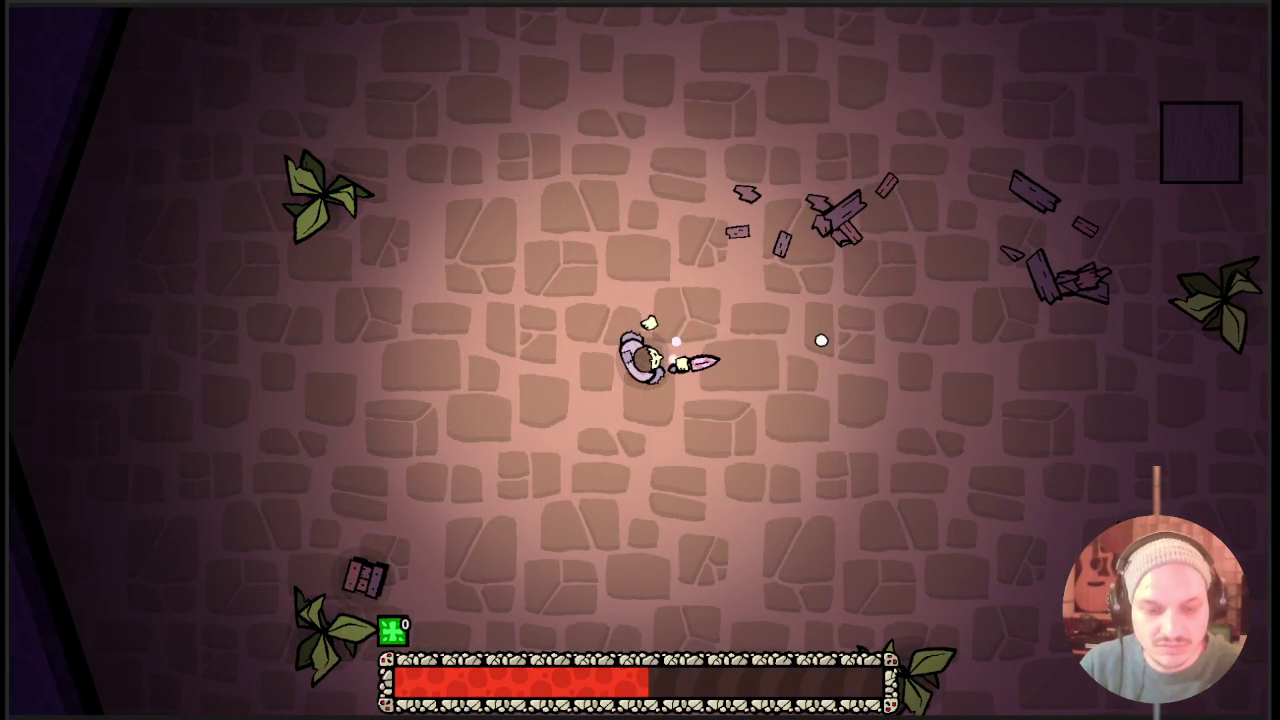
{"action": "key", "text": "F8"}
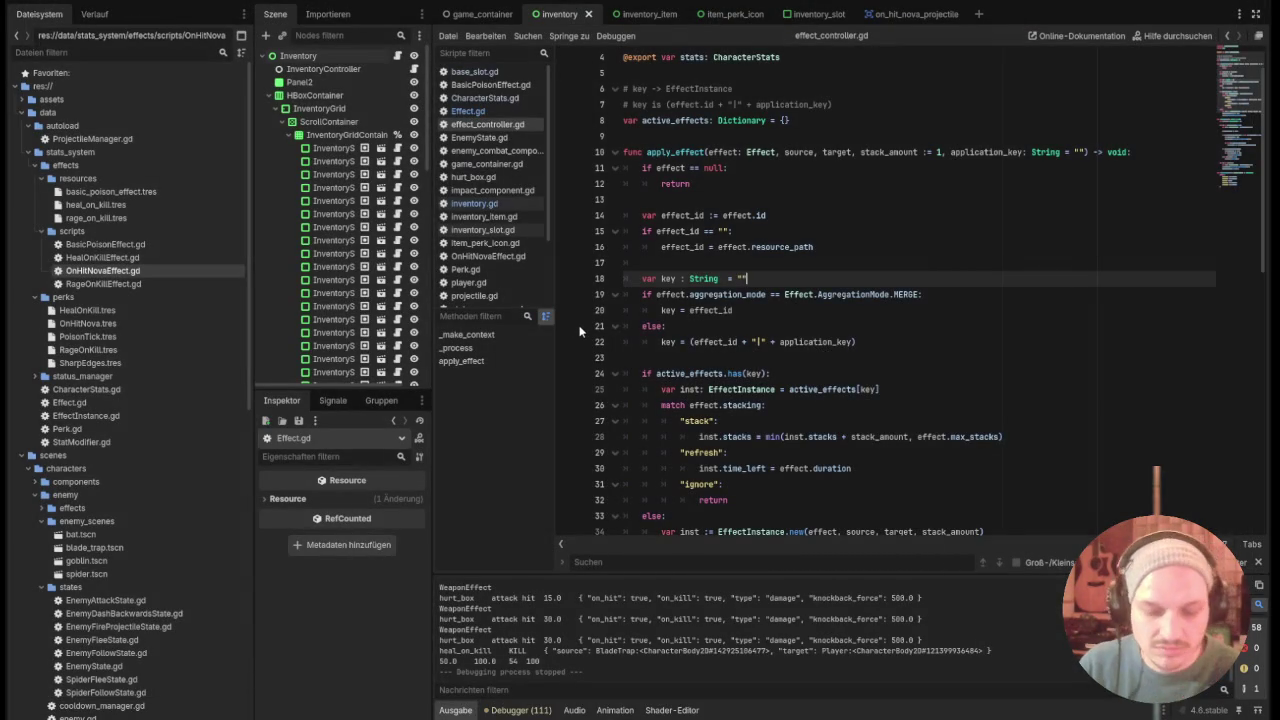
Relaunch the game, smash the crate, kill an enemy and use a healing item.
{"action": "key", "text": "F5"}
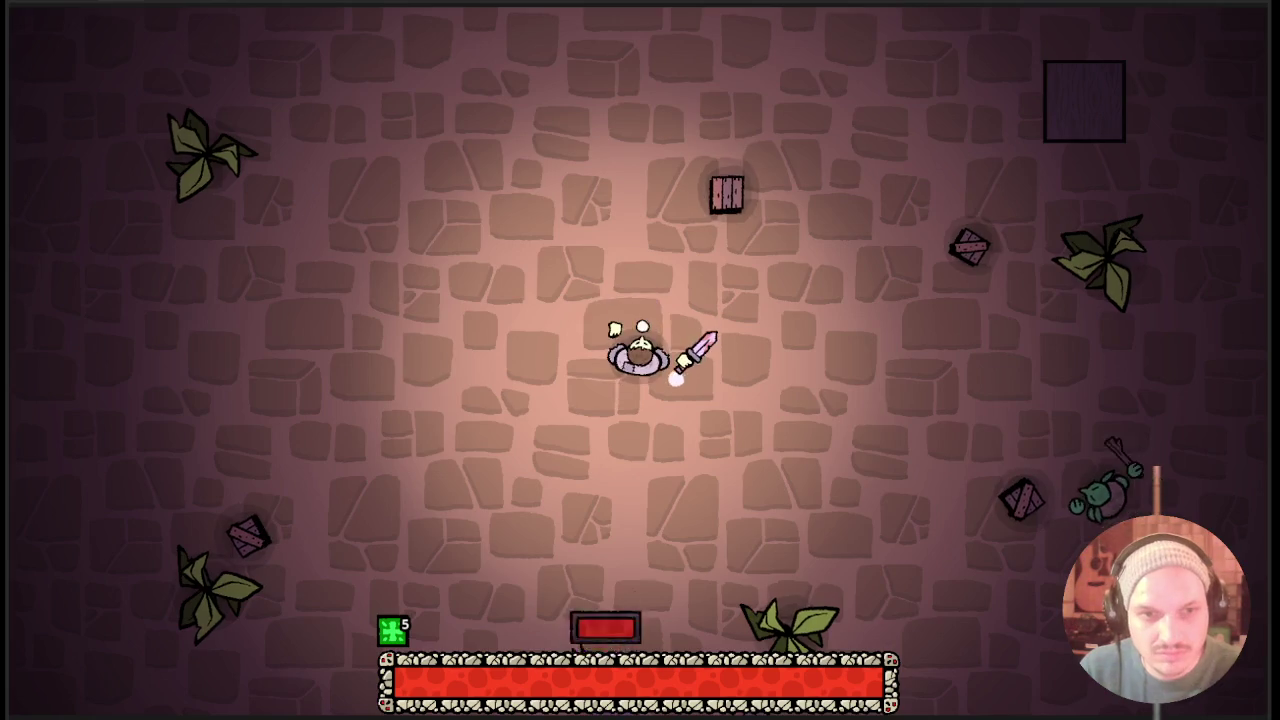
{"action": "key", "text": "Tab"}
{"action": "key", "text": "Tab"}
{"action": "key", "text": "w"}
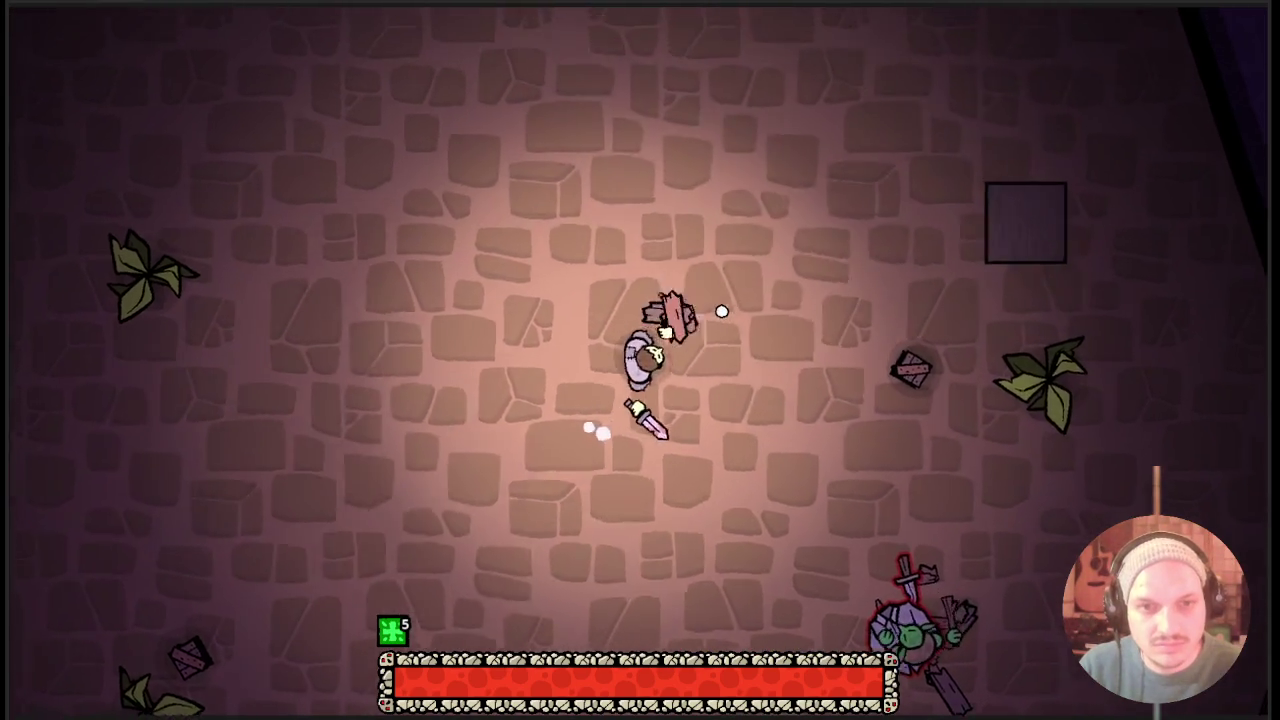
{"action": "key", "text": "d"}
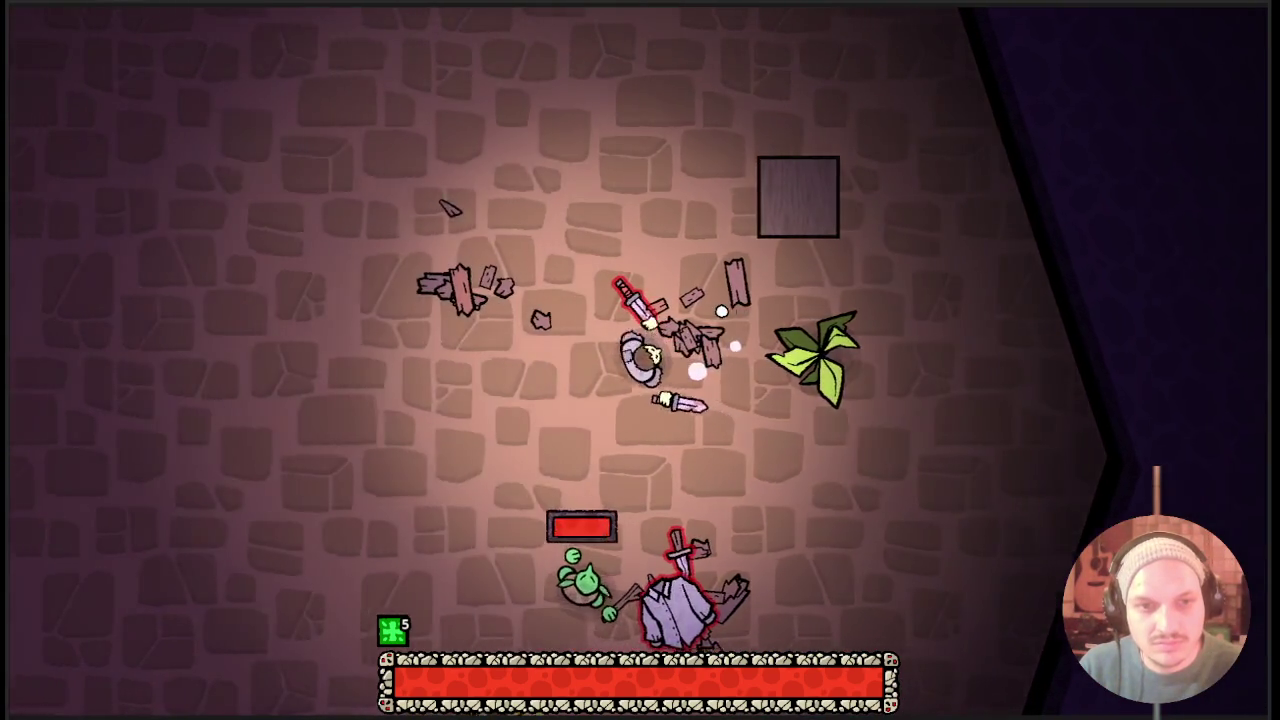
{"action": "key", "text": "s"}
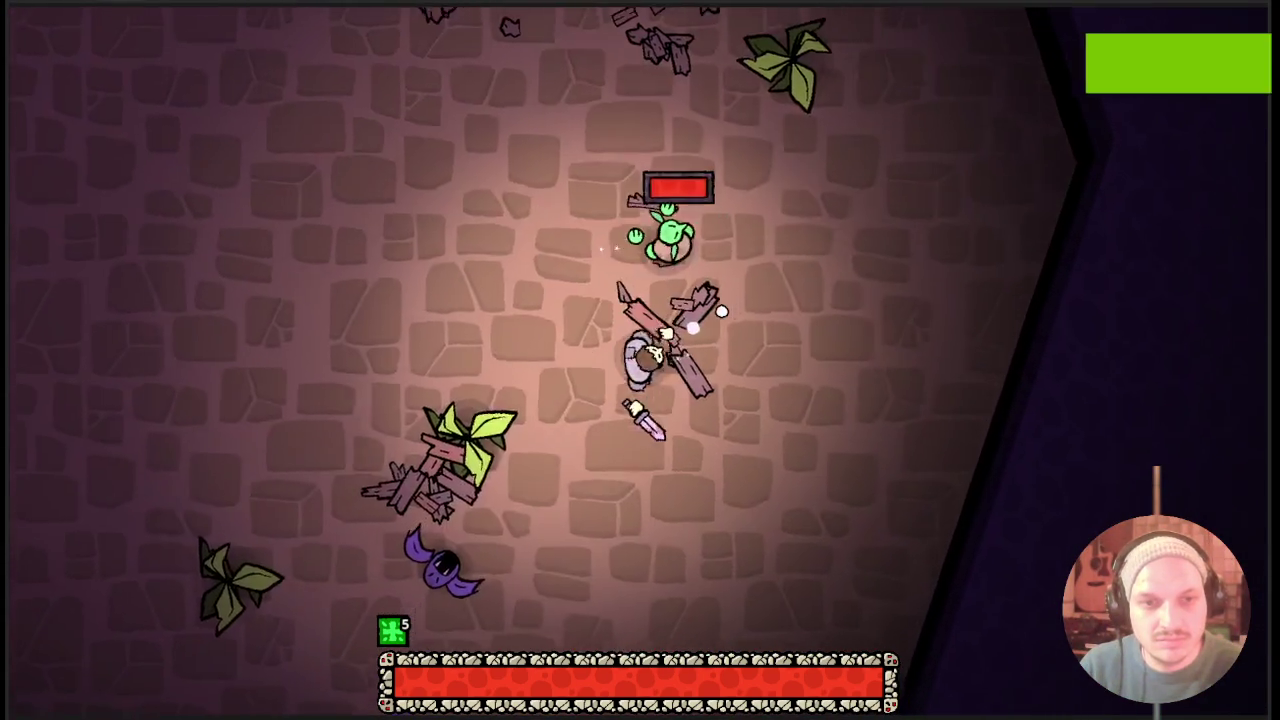
{"action": "key", "text": "s"}
{"action": "key", "text": "a"}
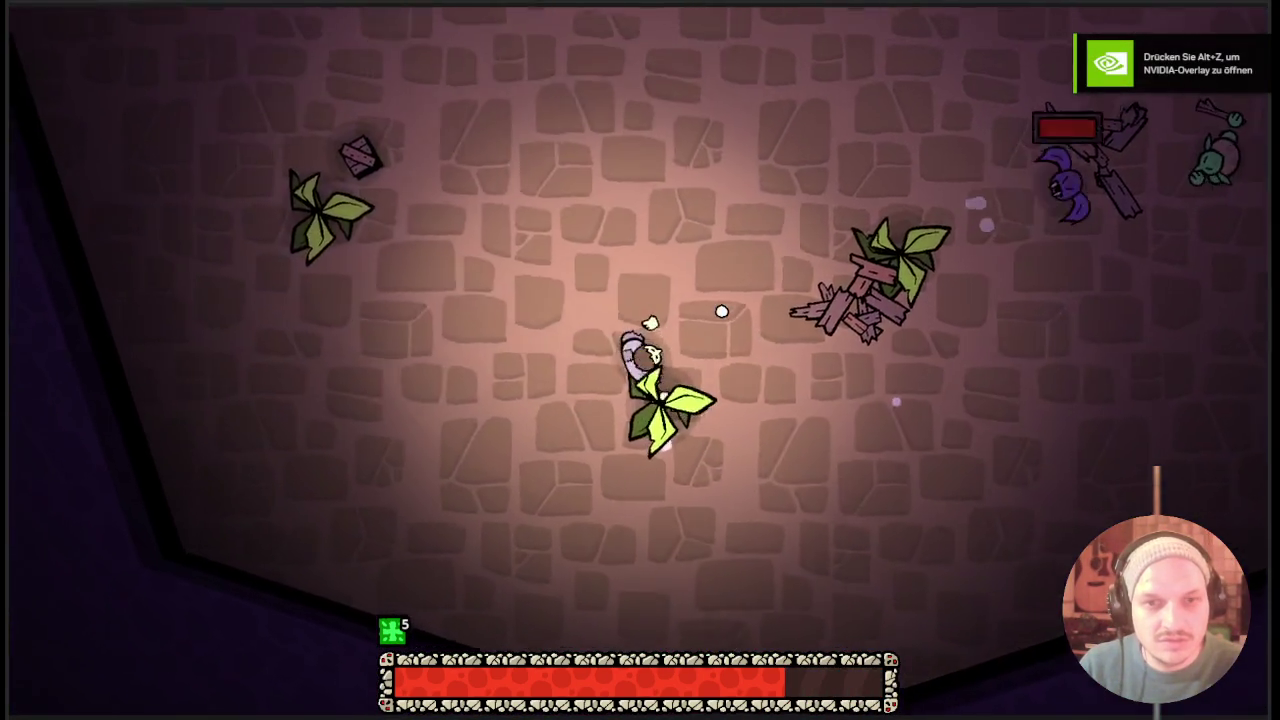
{"action": "key", "text": "a"}
{"action": "key", "text": "q"}
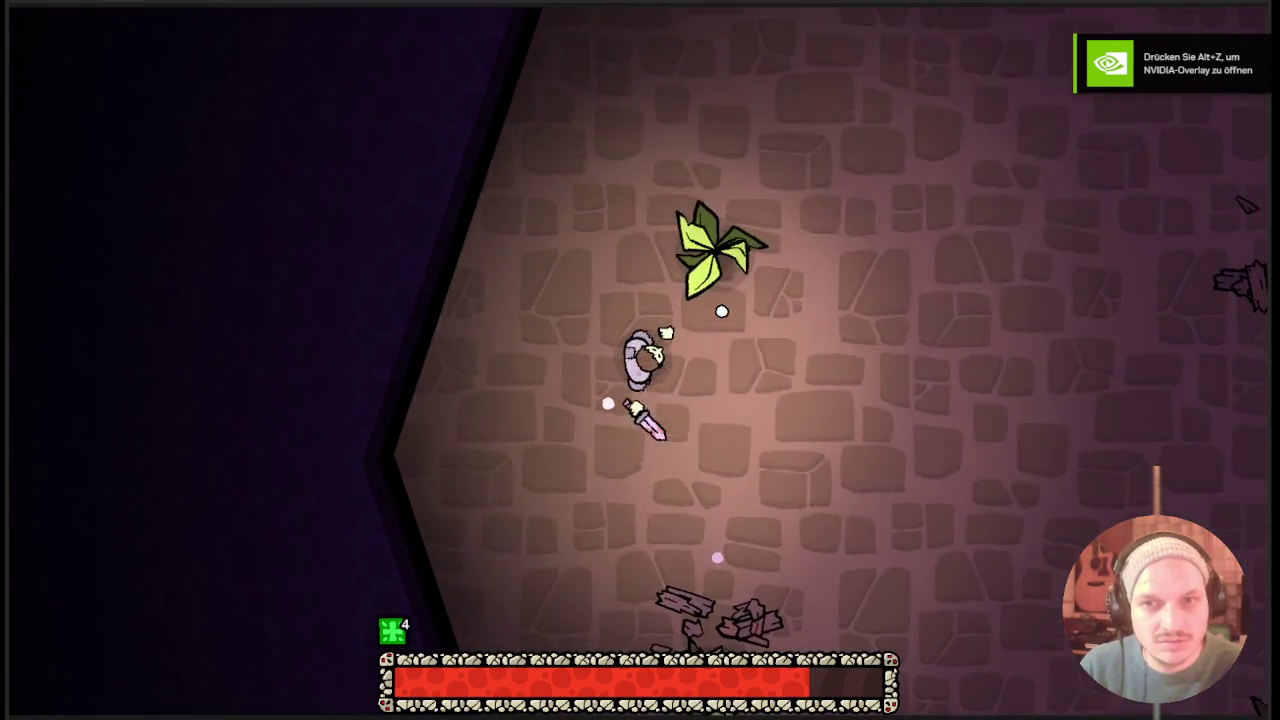
{"action": "key", "text": "d"}
Move the socket card into the first inventory slot and restart the game.
{"action": "key", "text": "Tab"}
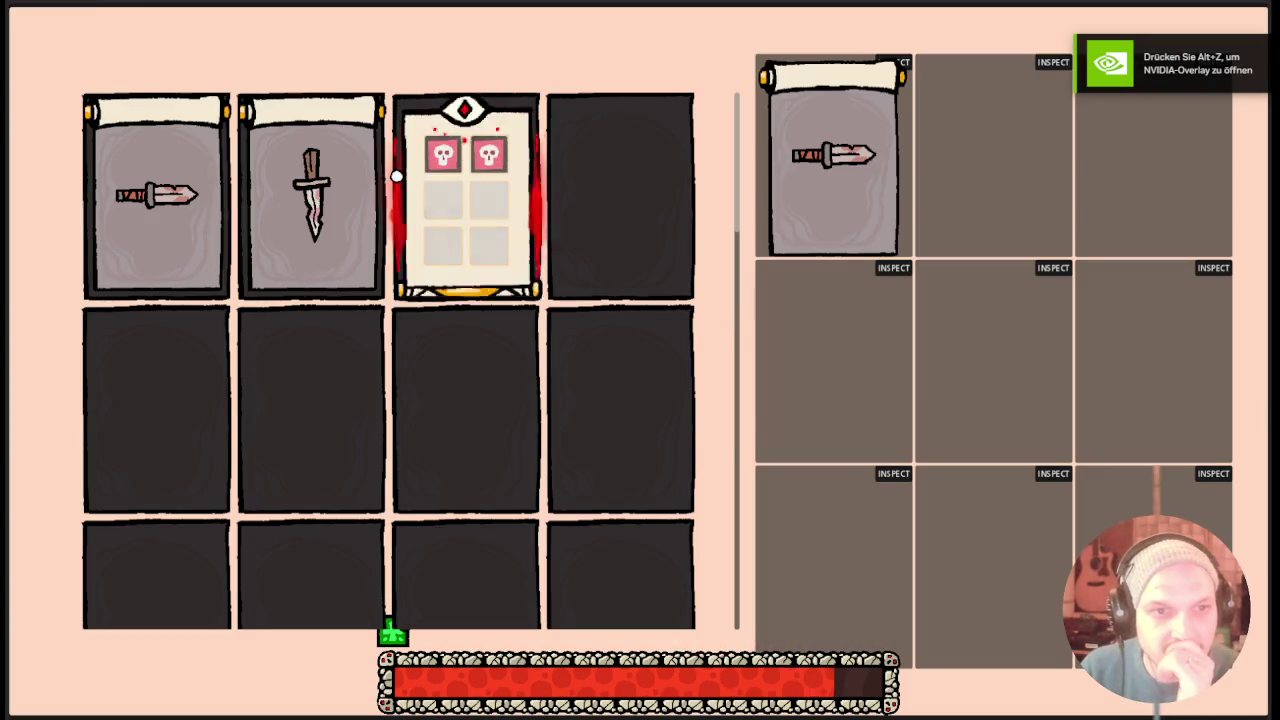
{"action": "mouse_move", "coordinate": [485, 152]}
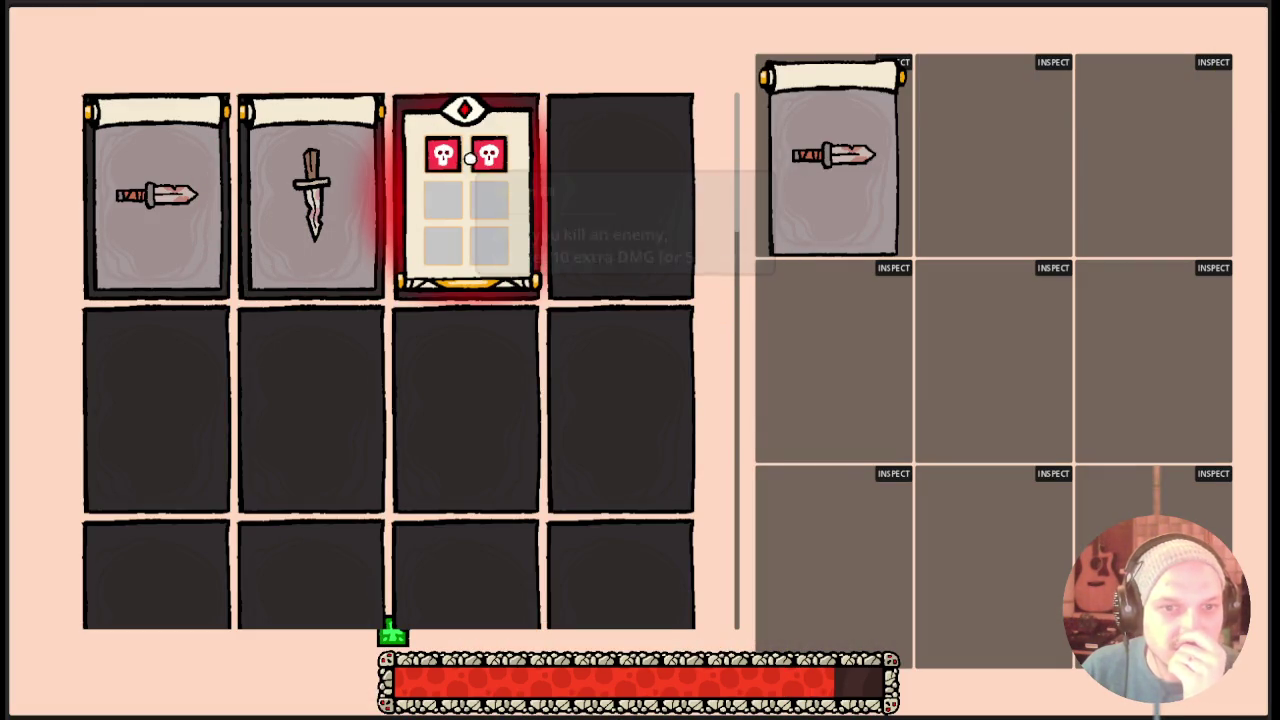
{"action": "left_click_drag", "start_coordinate": [320, 206], "coordinate": [154, 223]}
{"action": "key", "text": "F8"}
{"action": "key", "text": "F5"}
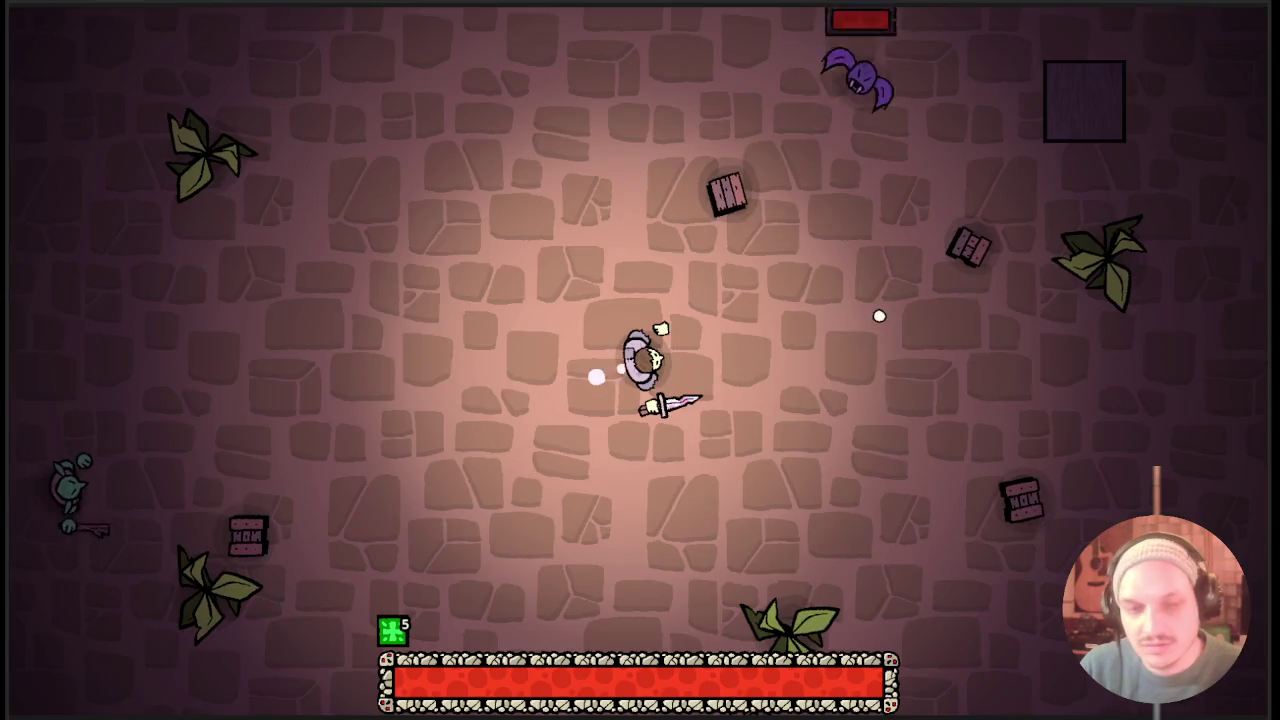
Run back and forth across the room past the enemies, then open the inventory.
{"action": "key", "text": "d"}
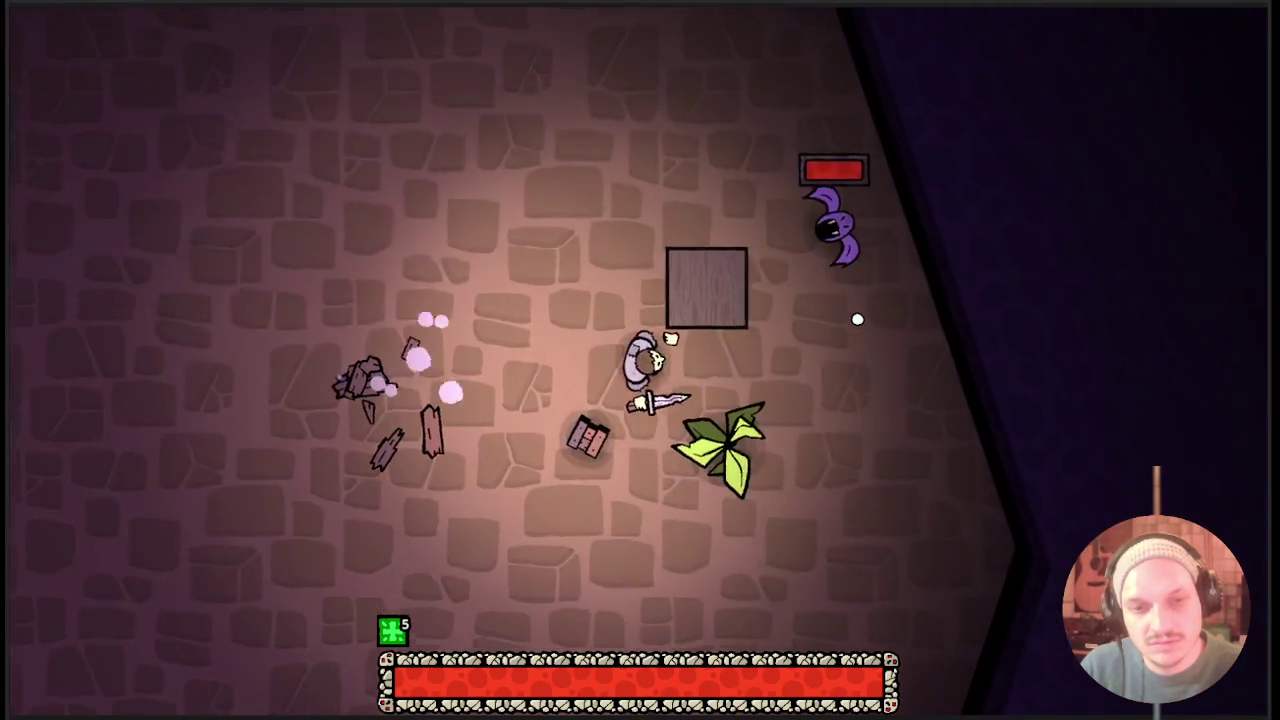
{"action": "key", "text": "s"}
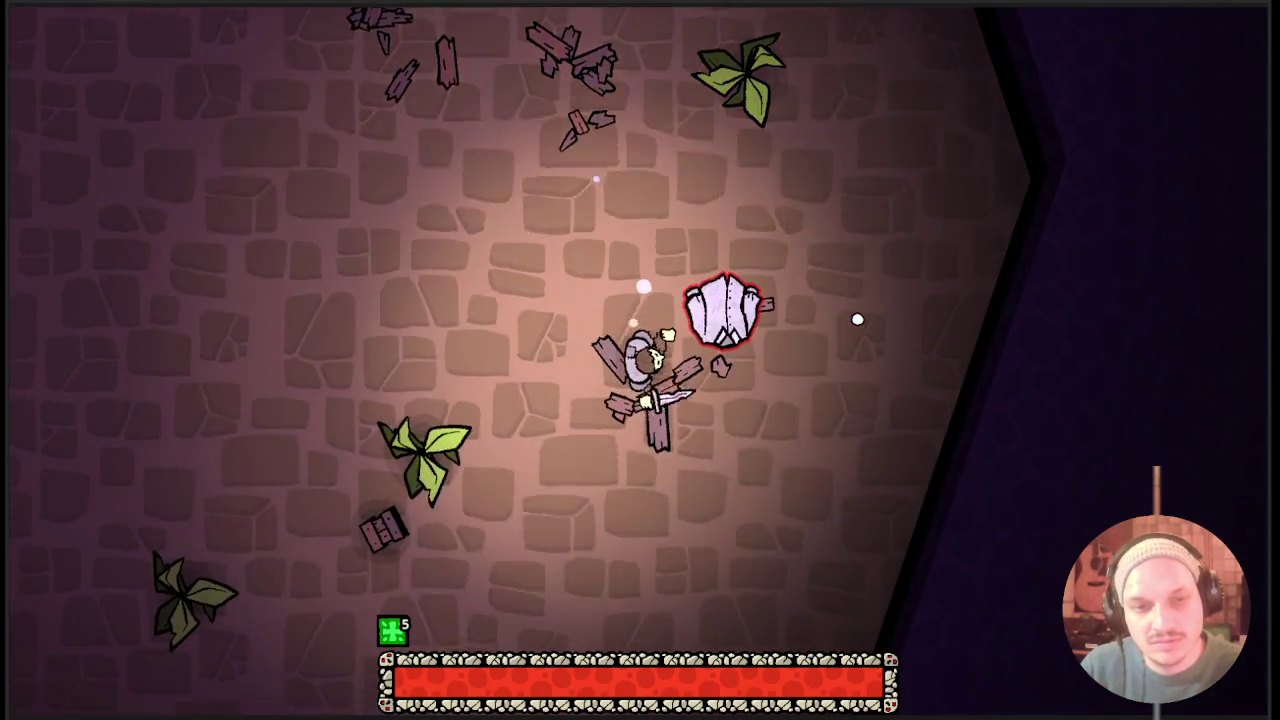
{"action": "key", "text": "a"}
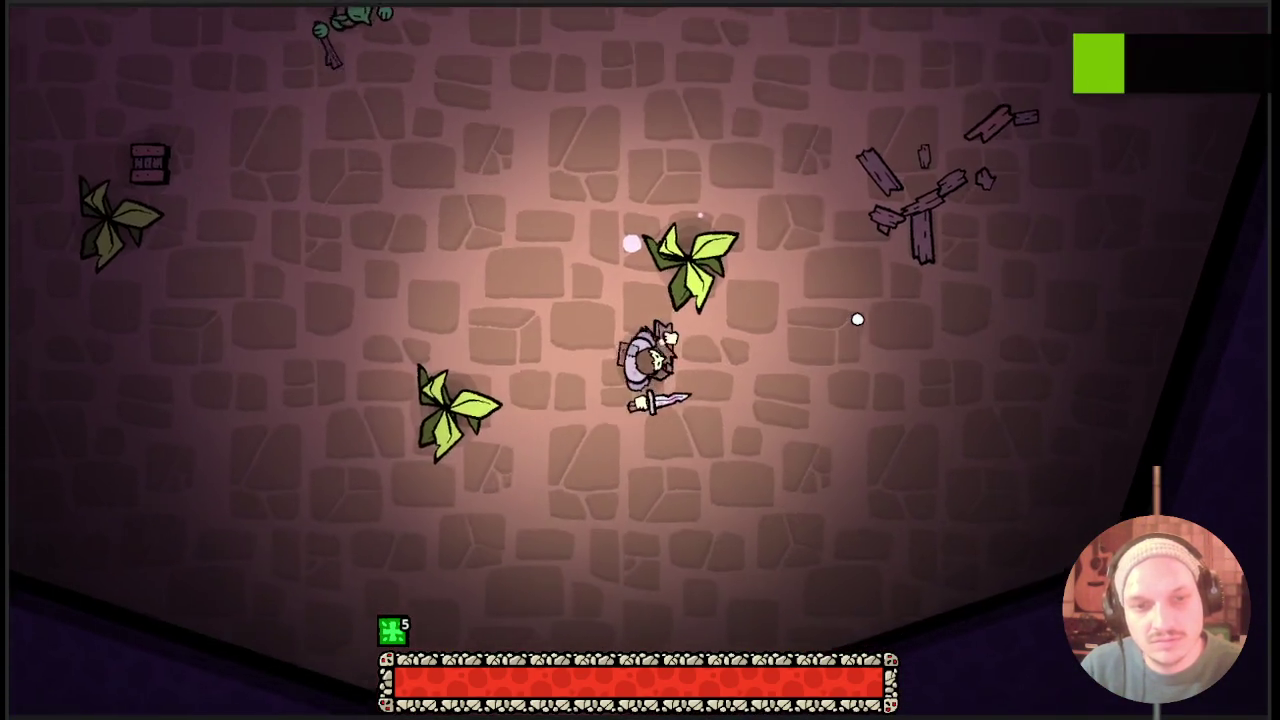
{"action": "key", "text": "a"}
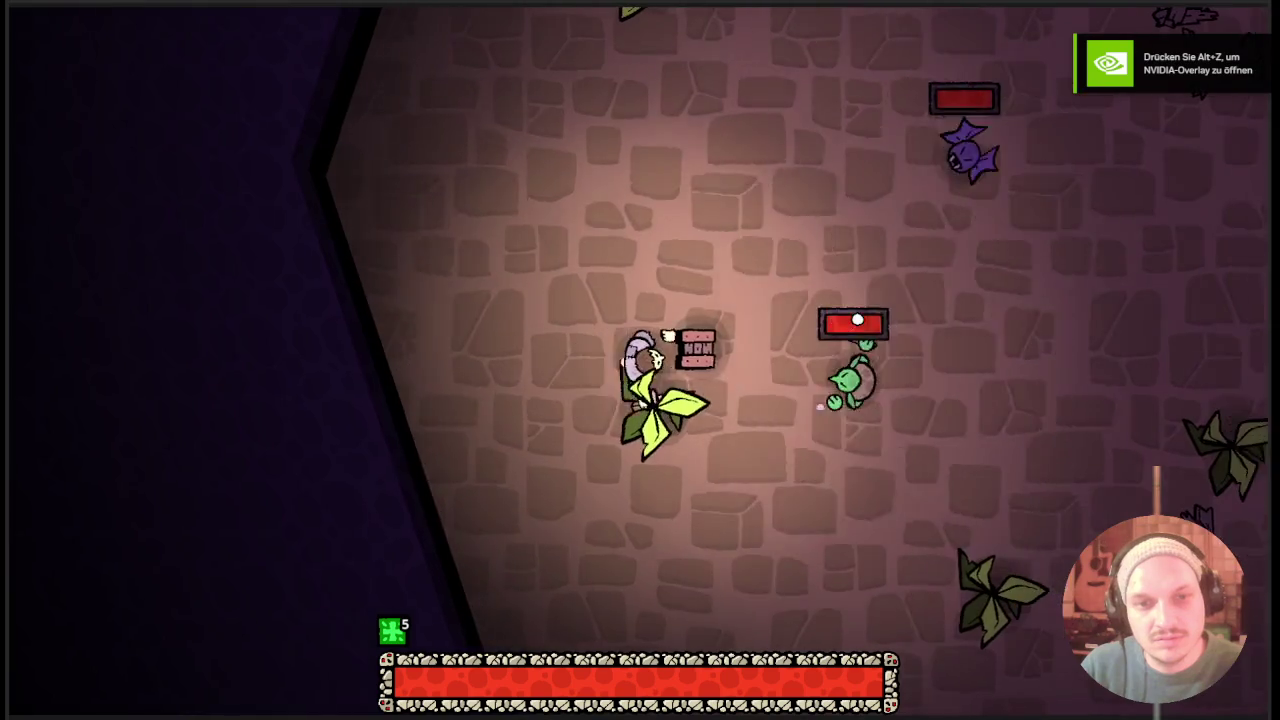
{"action": "key", "text": "d"}
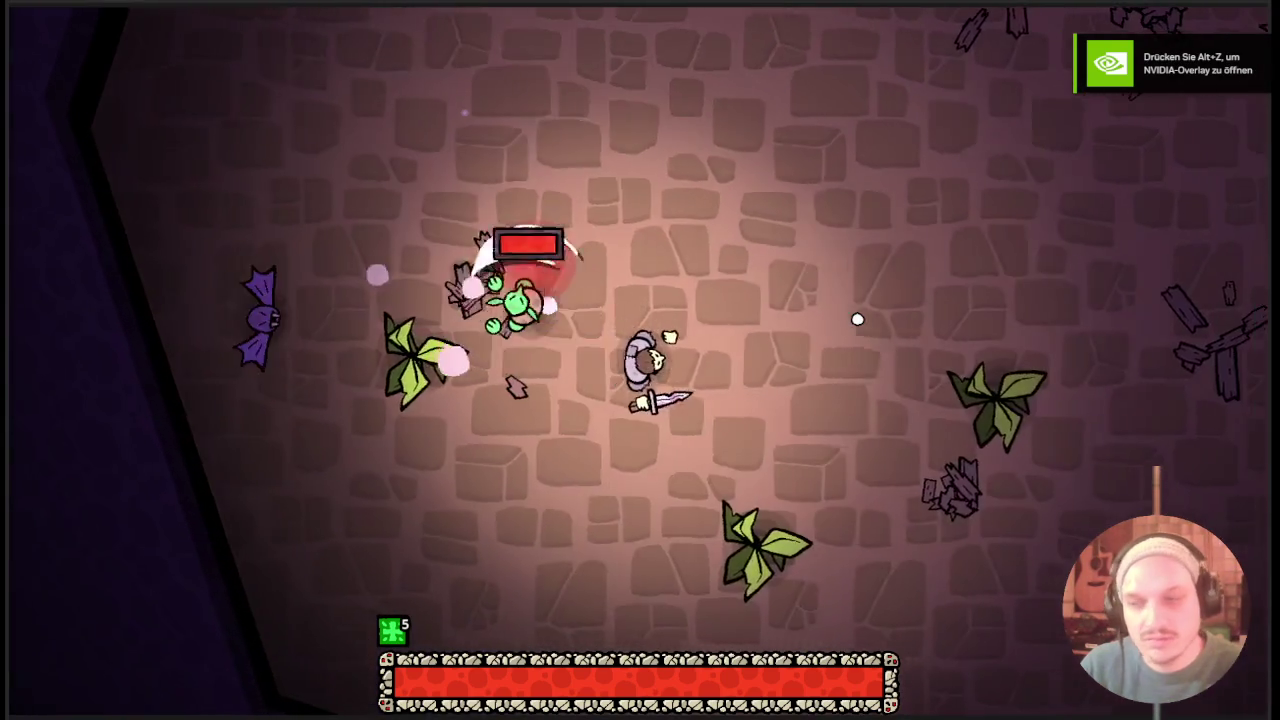
{"action": "key", "text": "d"}
{"action": "key", "text": "Tab"}
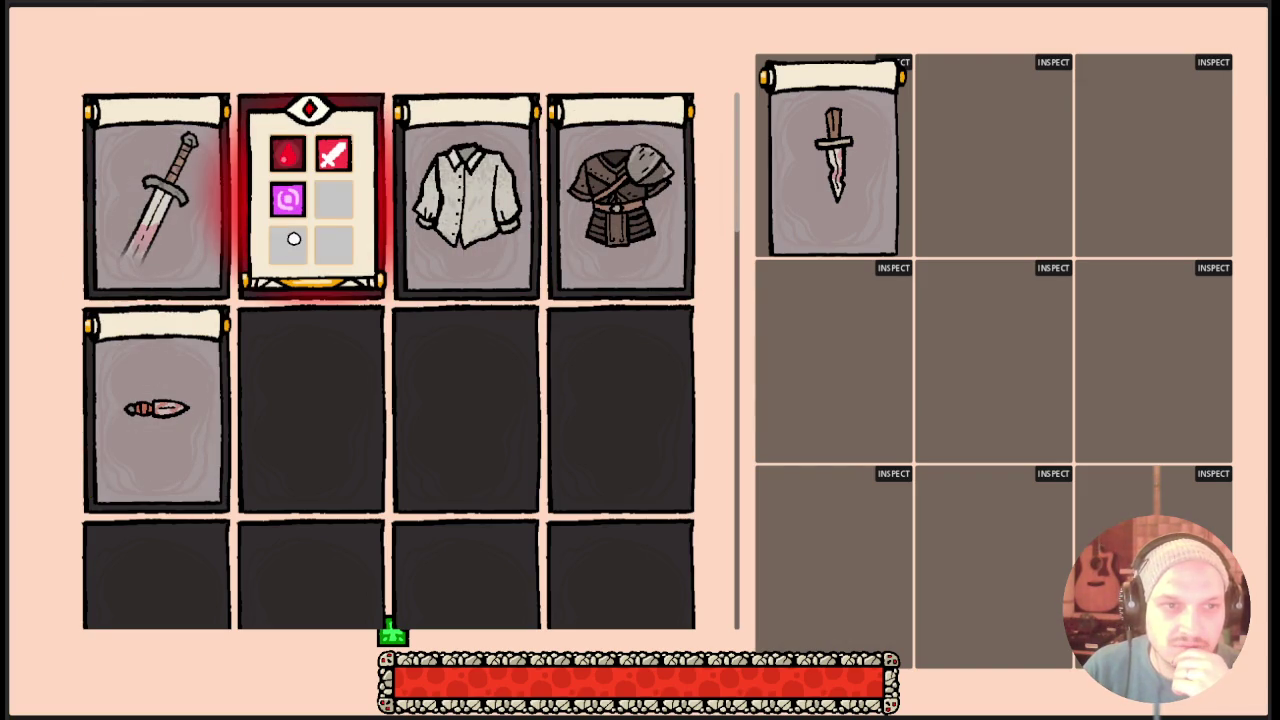
Drag a shirt card and the sword card toward the equipped panel, holding the sword over the dagger slot.
{"action": "mouse_move", "coordinate": [305, 200]}
{"action": "left_mouse_down"}
{"action": "mouse_move", "coordinate": [946, 108]}
{"action": "mouse_move", "coordinate": [337, 209]}
{"action": "mouse_move", "coordinate": [480, 206]}
{"action": "left_mouse_up"}
{"action": "mouse_move", "coordinate": [155, 195]}
{"action": "left_mouse_down"}
{"action": "mouse_move", "coordinate": [1080, 149]}
{"action": "mouse_move", "coordinate": [1014, 117]}
{"action": "mouse_move", "coordinate": [978, 149]}
{"action": "left_mouse_up"}
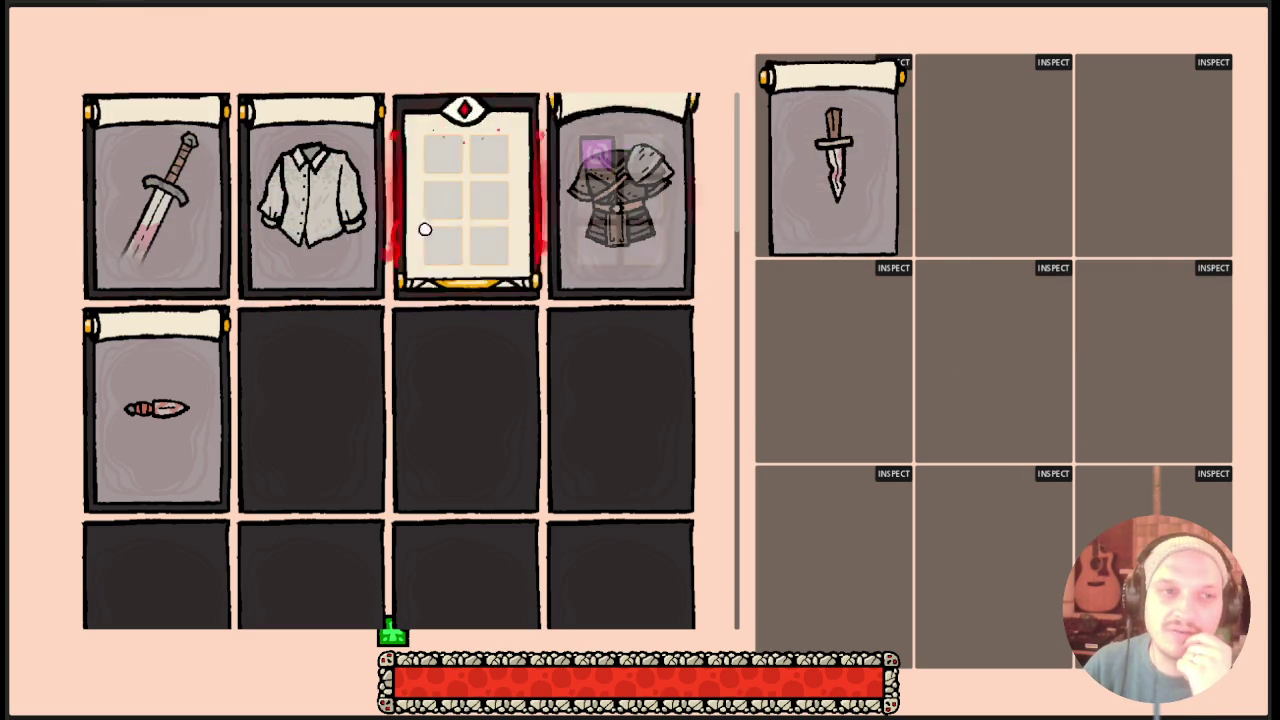
{"action": "mouse_move", "coordinate": [200, 240]}
{"action": "left_mouse_down"}
{"action": "mouse_move", "coordinate": [1006, 57]}
{"action": "mouse_move", "coordinate": [851, 139]}
{"action": "left_mouse_up"}
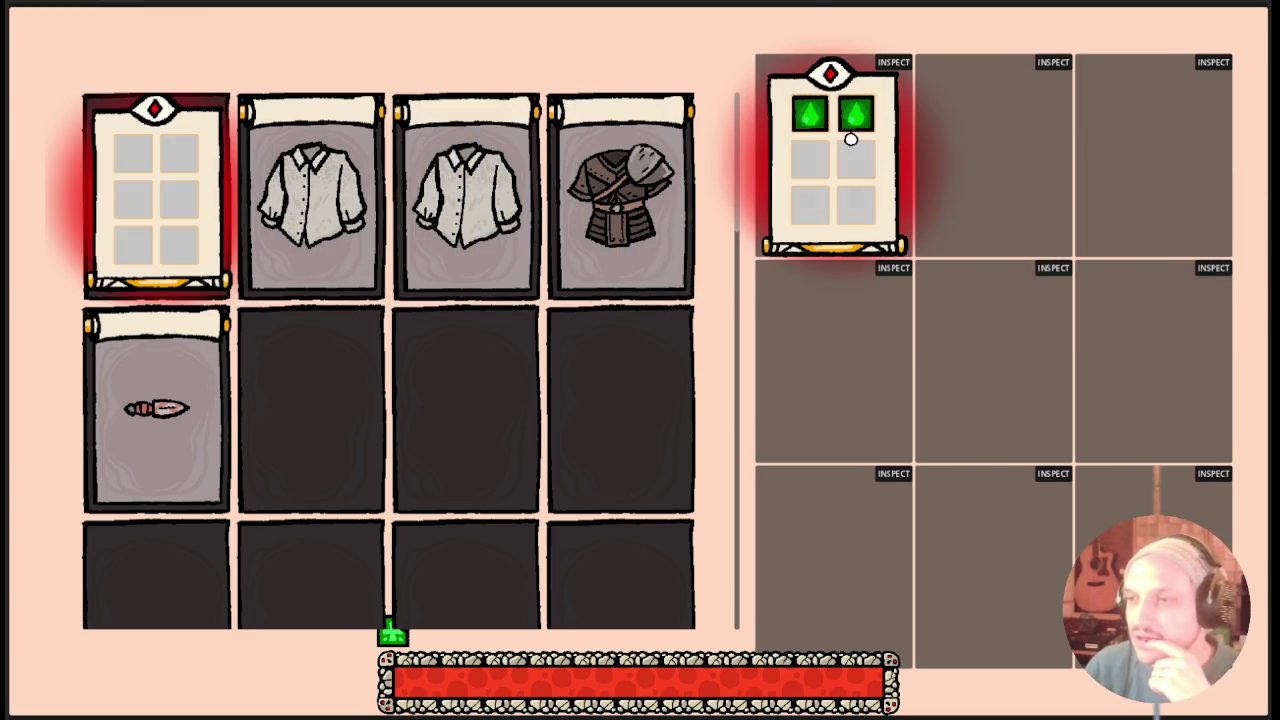
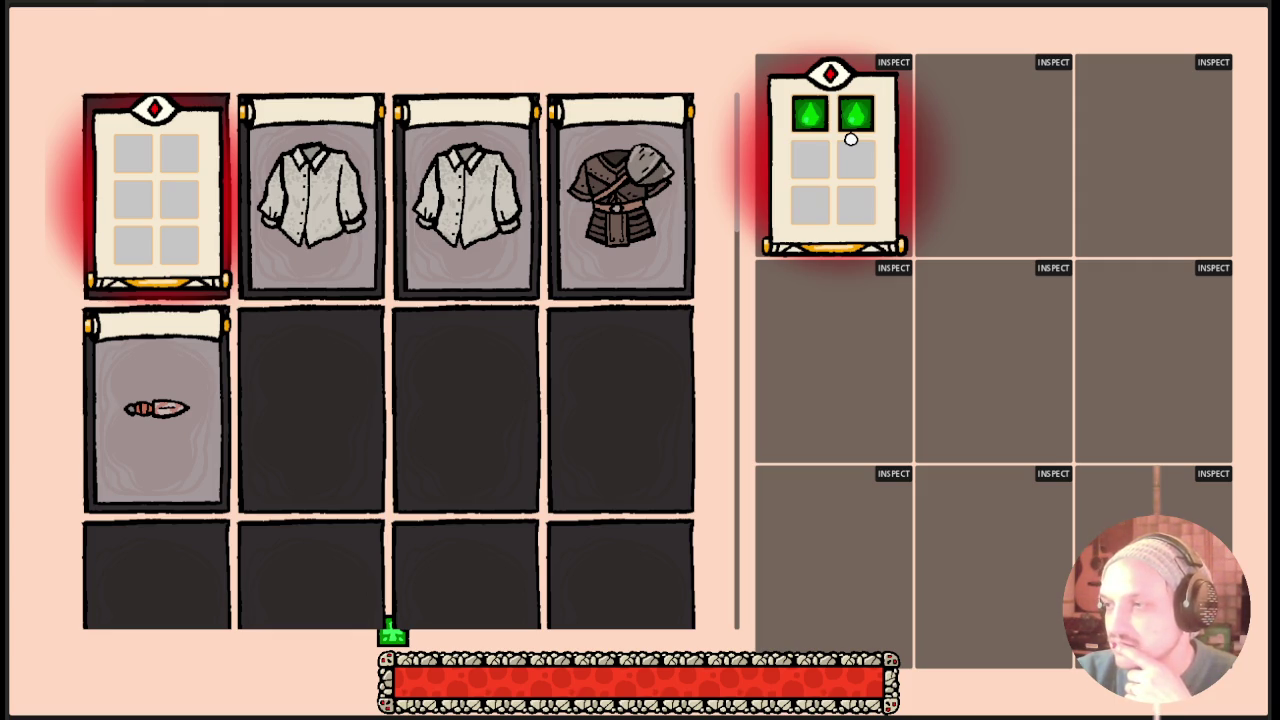
Move the perk container card into the second inventory slot and close the inventory.
{"action": "left_click", "coordinate": [851, 139]}
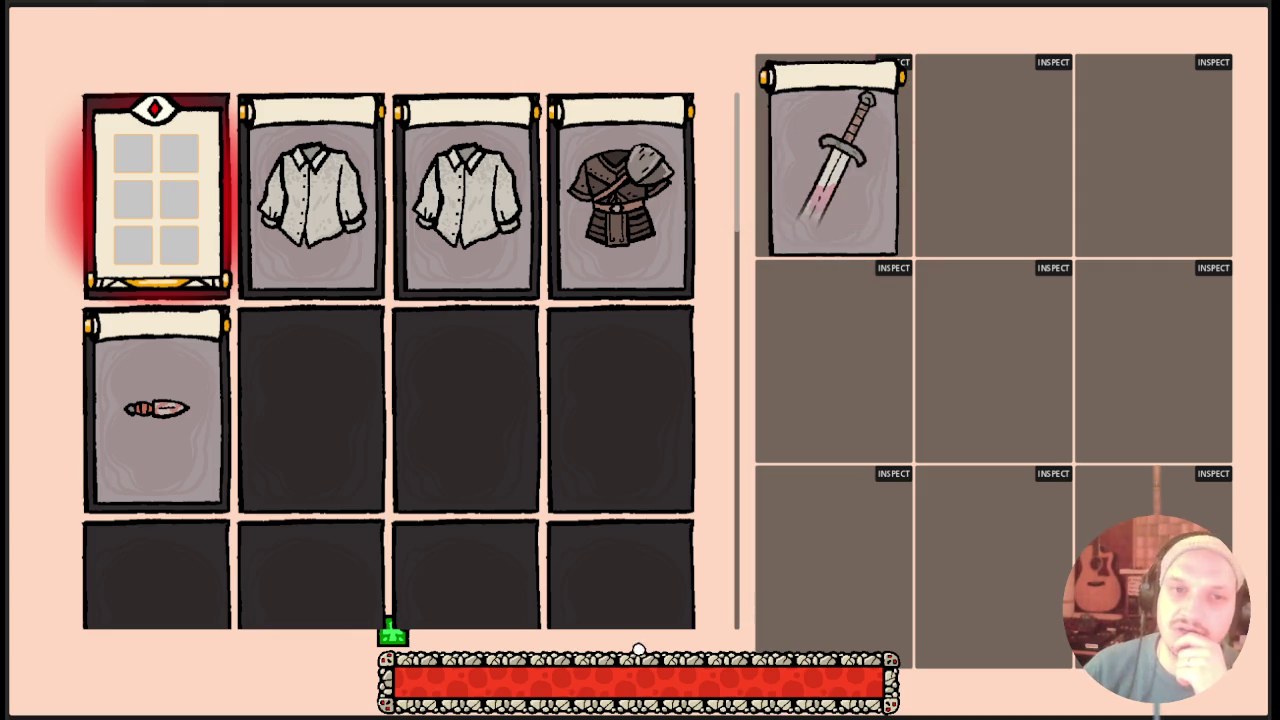
{"action": "mouse_move", "coordinate": [616, 165]}
{"action": "left_mouse_down"}
{"action": "mouse_move", "coordinate": [300, 200]}
{"action": "mouse_move", "coordinate": [460, 190]}
{"action": "mouse_move", "coordinate": [300, 200]}
{"action": "mouse_move", "coordinate": [282, 238]}
{"action": "left_mouse_up"}
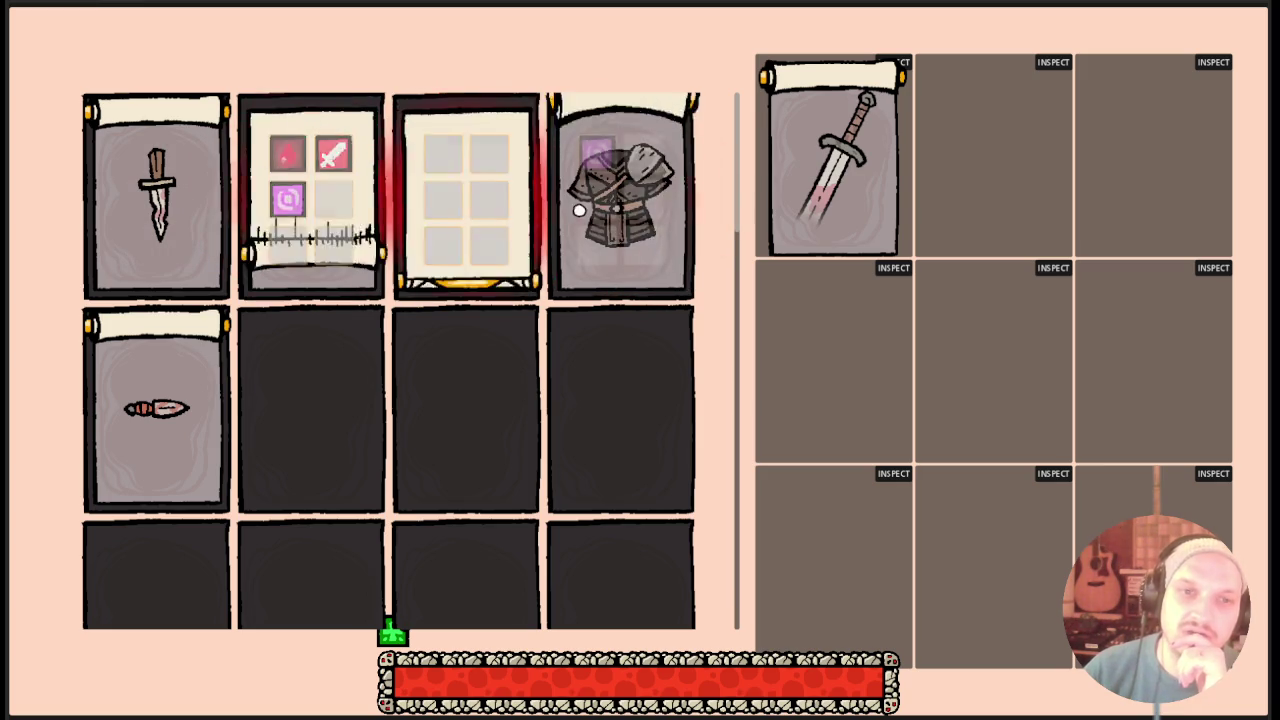
{"action": "key", "text": "Tab"}
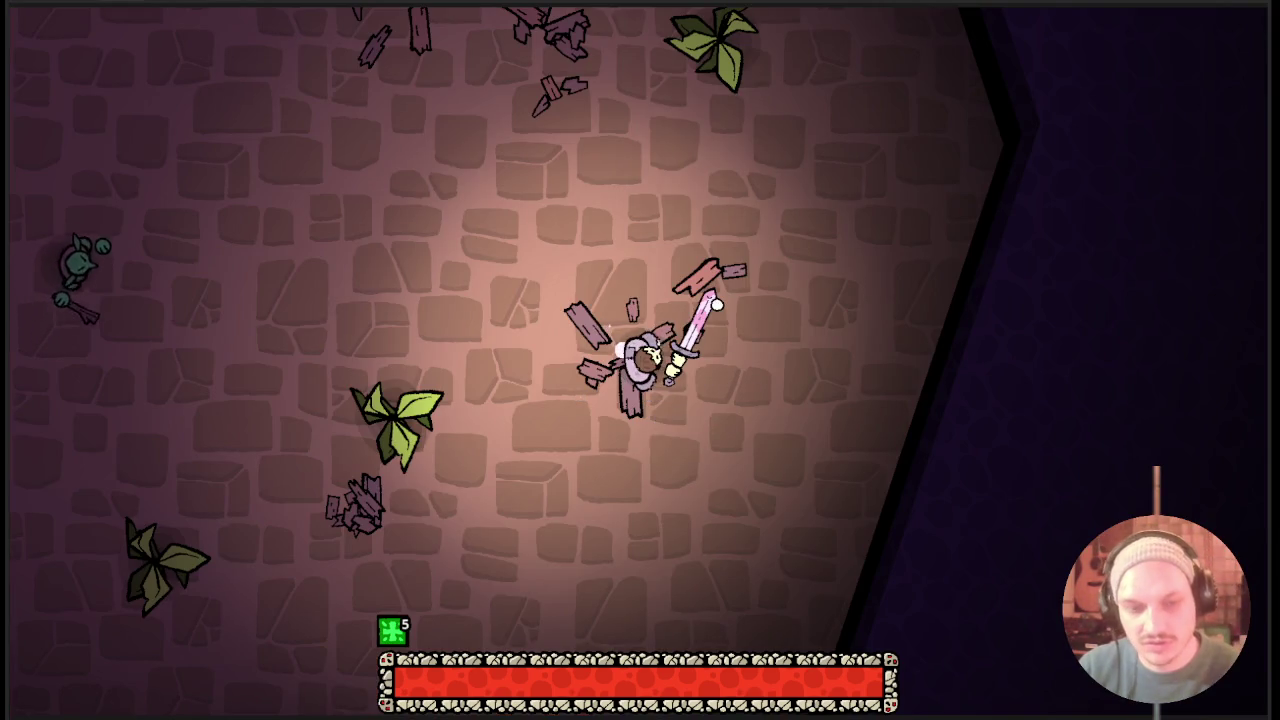
Walk through the room, attacking the green and purple enemies to test poison damage.
{"action": "key", "text": "a"}
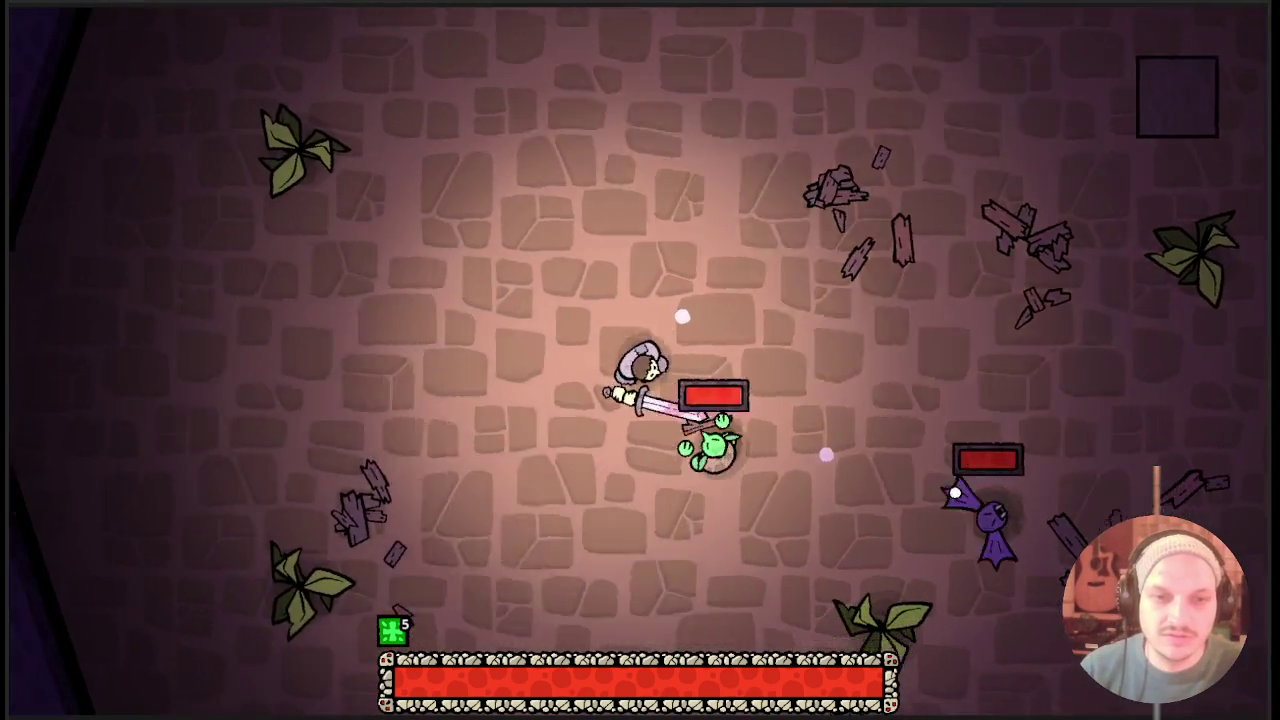
{"action": "left_click", "coordinate": [682, 316]}
{"action": "key", "text": "a"}
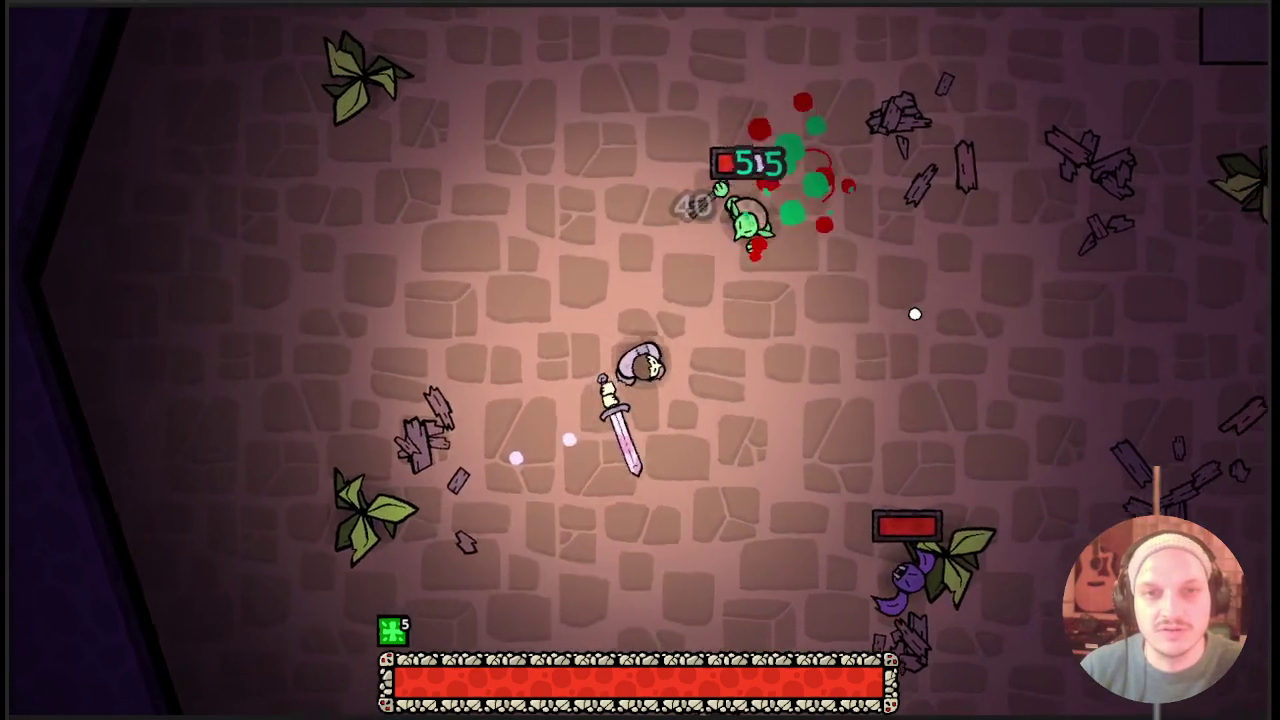
{"action": "left_click", "coordinate": [915, 314]}
{"action": "key", "text": "a"}
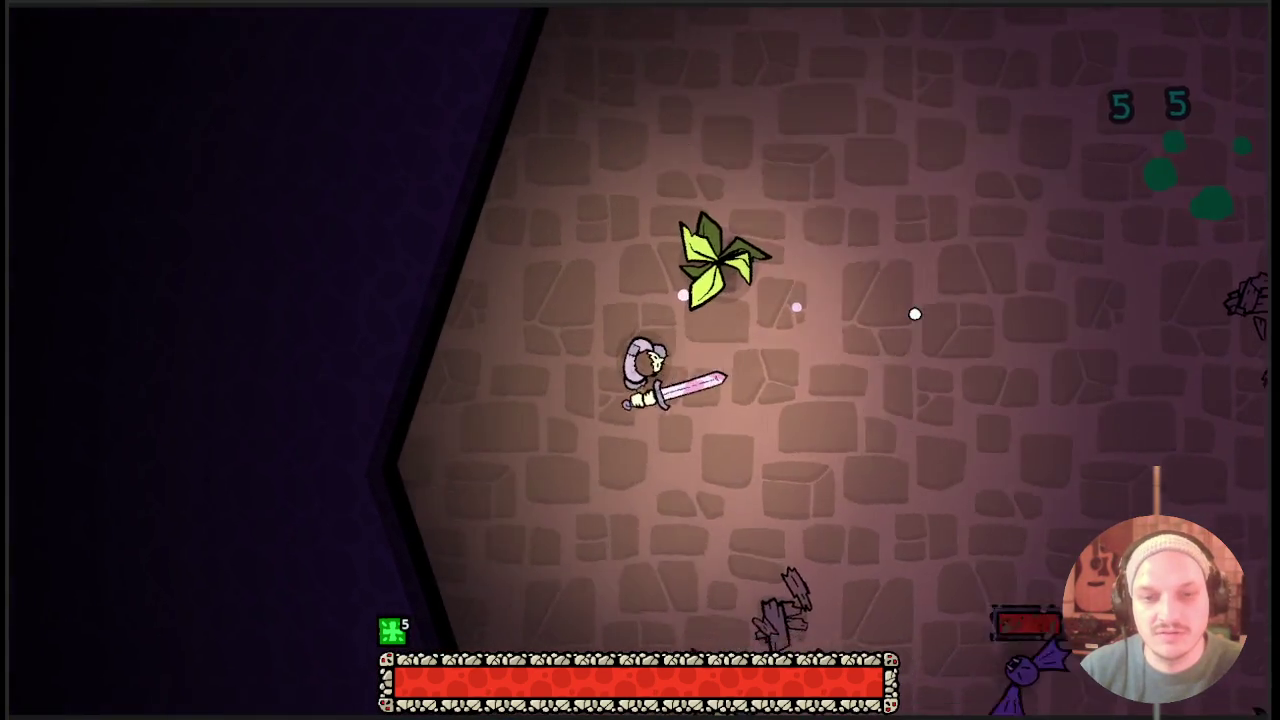
{"action": "key", "text": "d"}
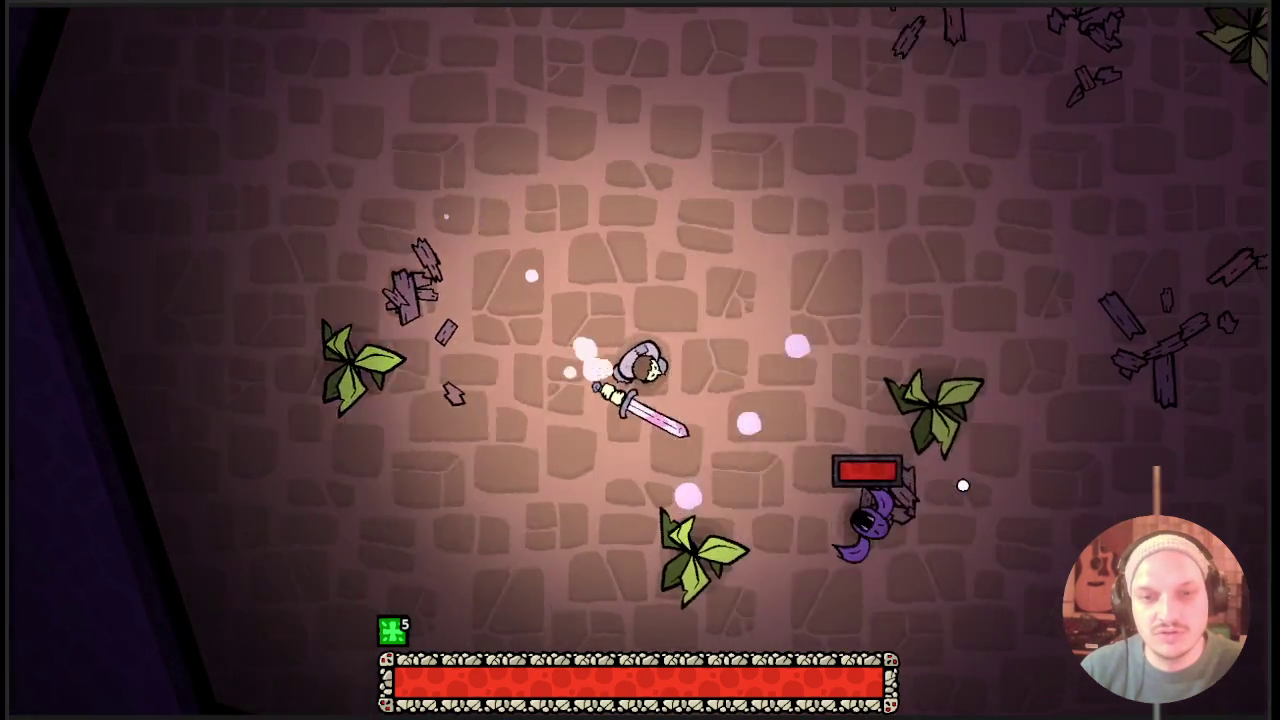
{"action": "left_click", "coordinate": [882, 430]}
{"action": "key", "text": "a"}
{"action": "left_click", "coordinate": [709, 403]}
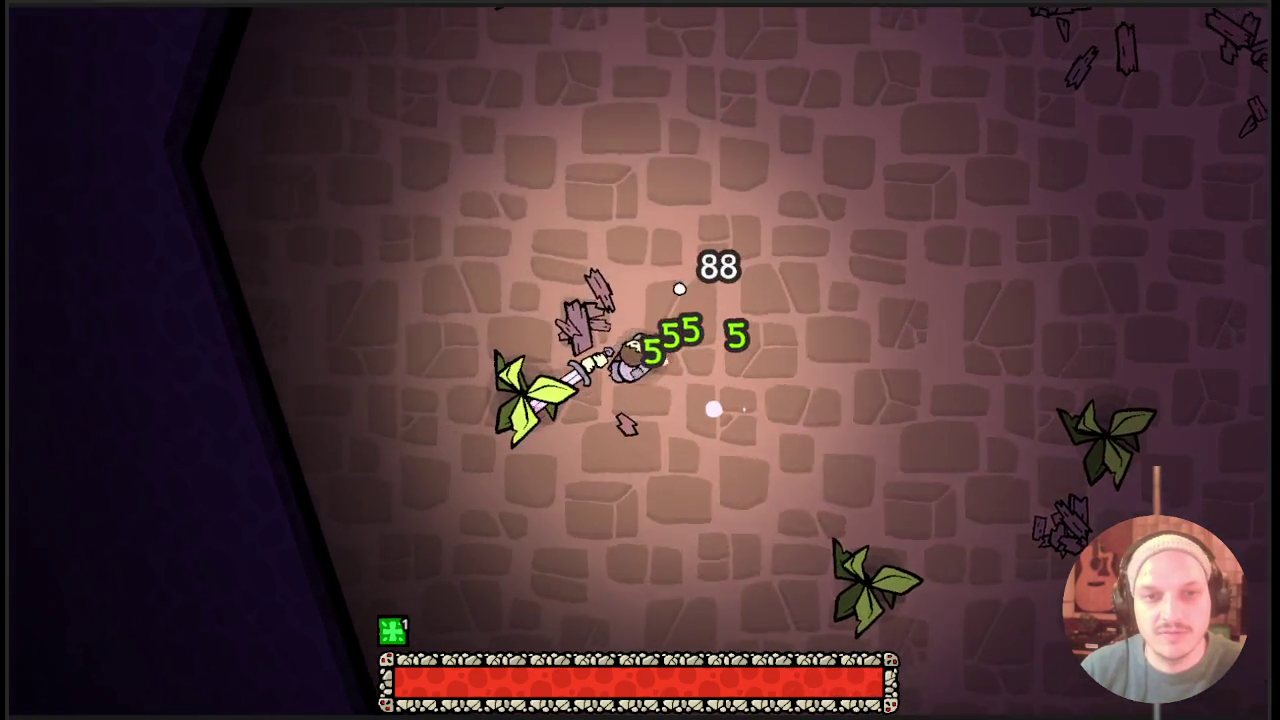
{"action": "key", "text": "d"}
{"action": "key", "text": "w"}
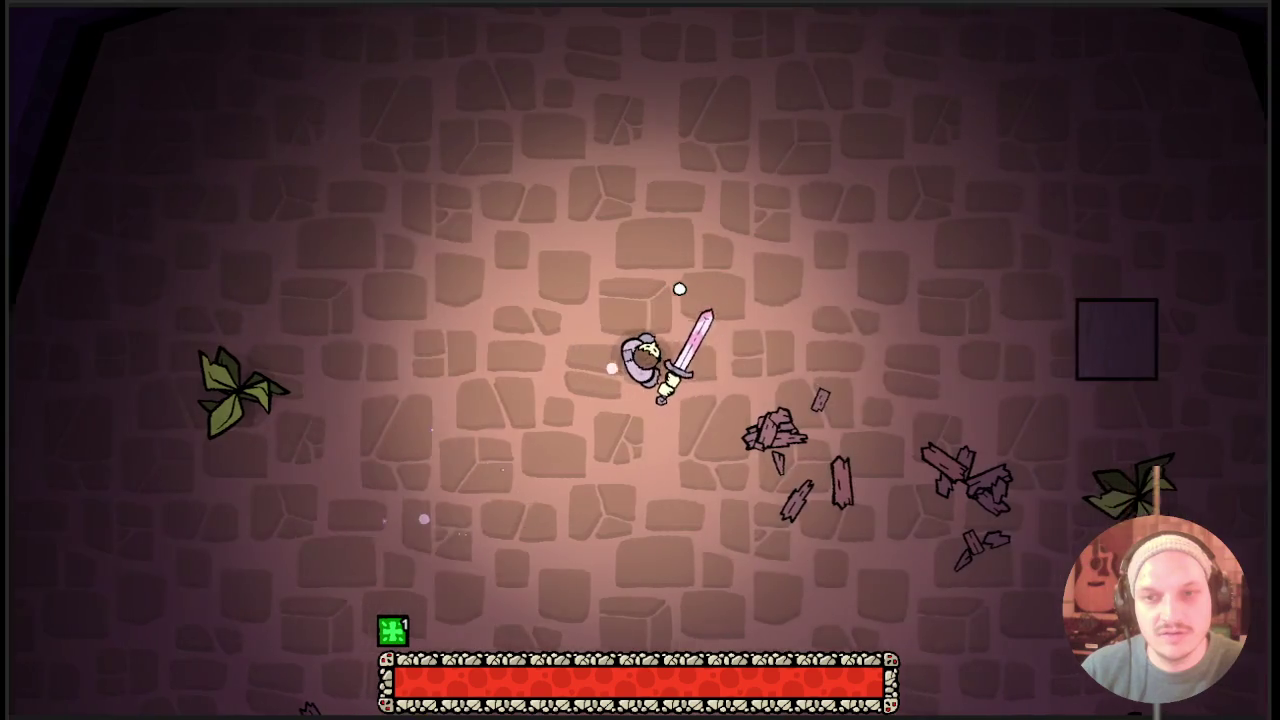
Take the hatch to the next level, fight the boss and goblins, then stop the game with F8.
{"action": "key", "text": "d"}
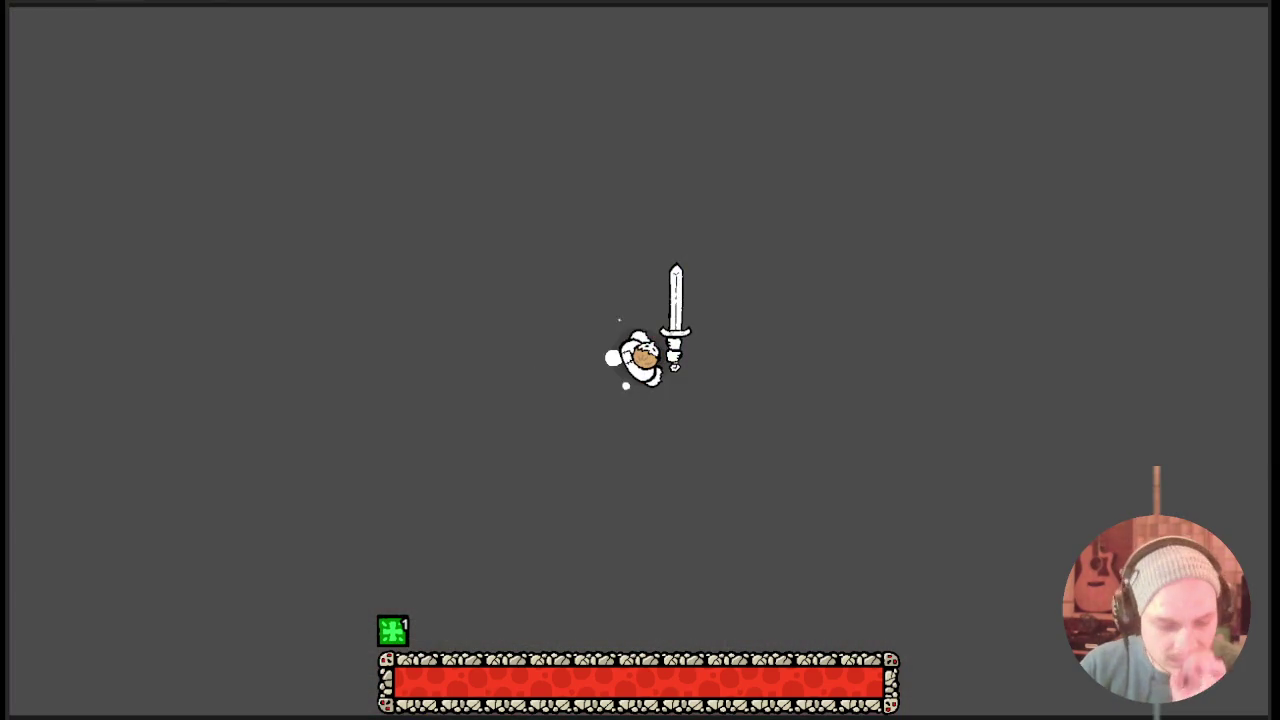
{"action": "key", "text": "a"}
{"action": "key", "text": "w"}
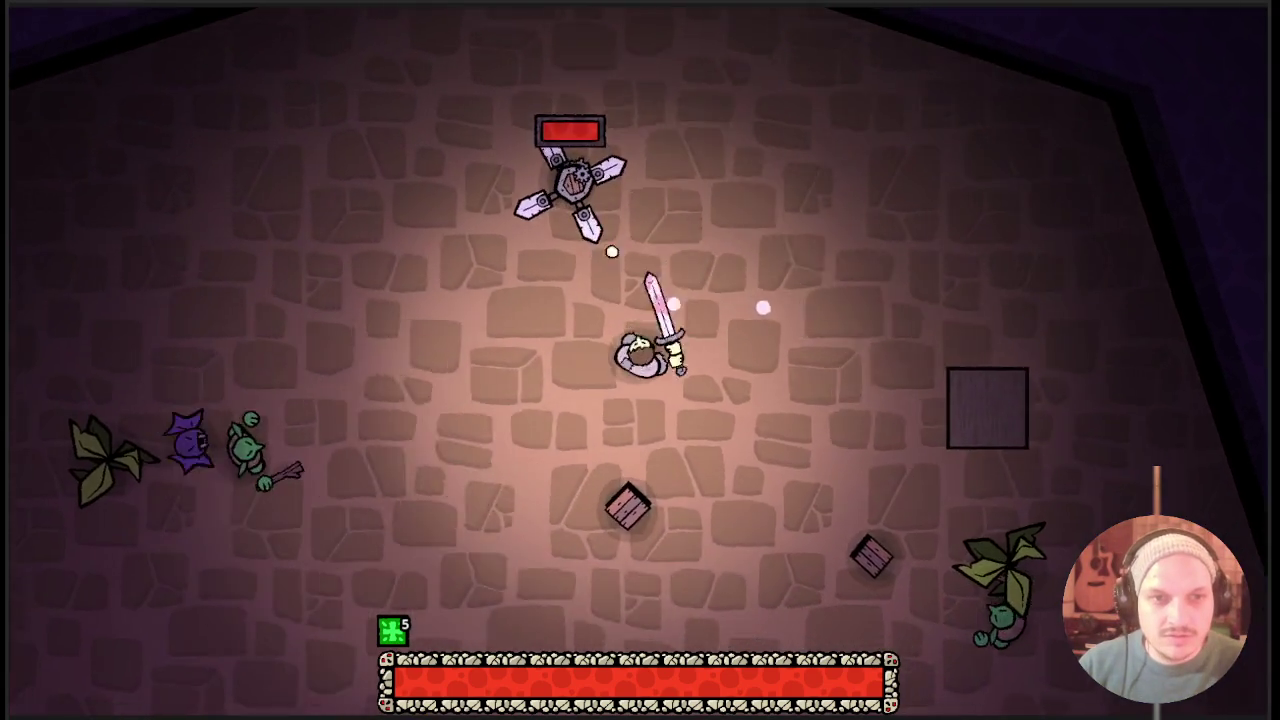
{"action": "key", "text": "a"}
{"action": "key", "text": "w"}
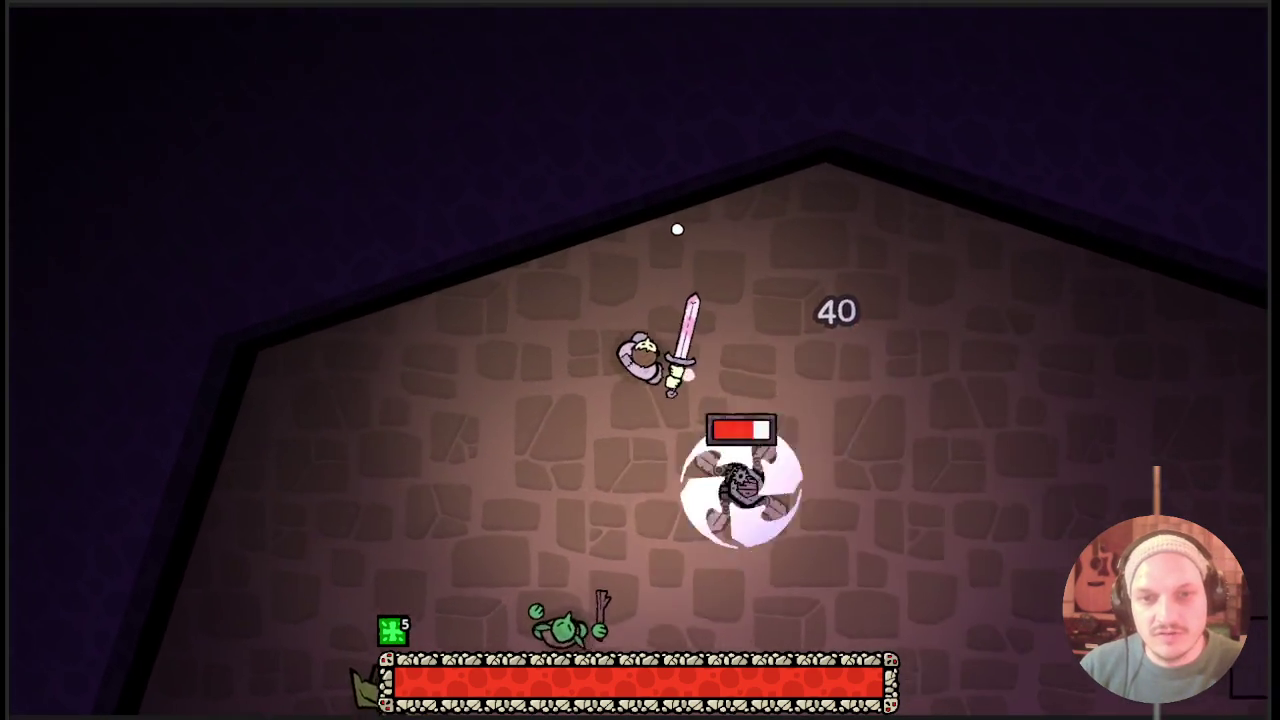
{"action": "key", "text": "d"}
{"action": "key", "text": "s"}
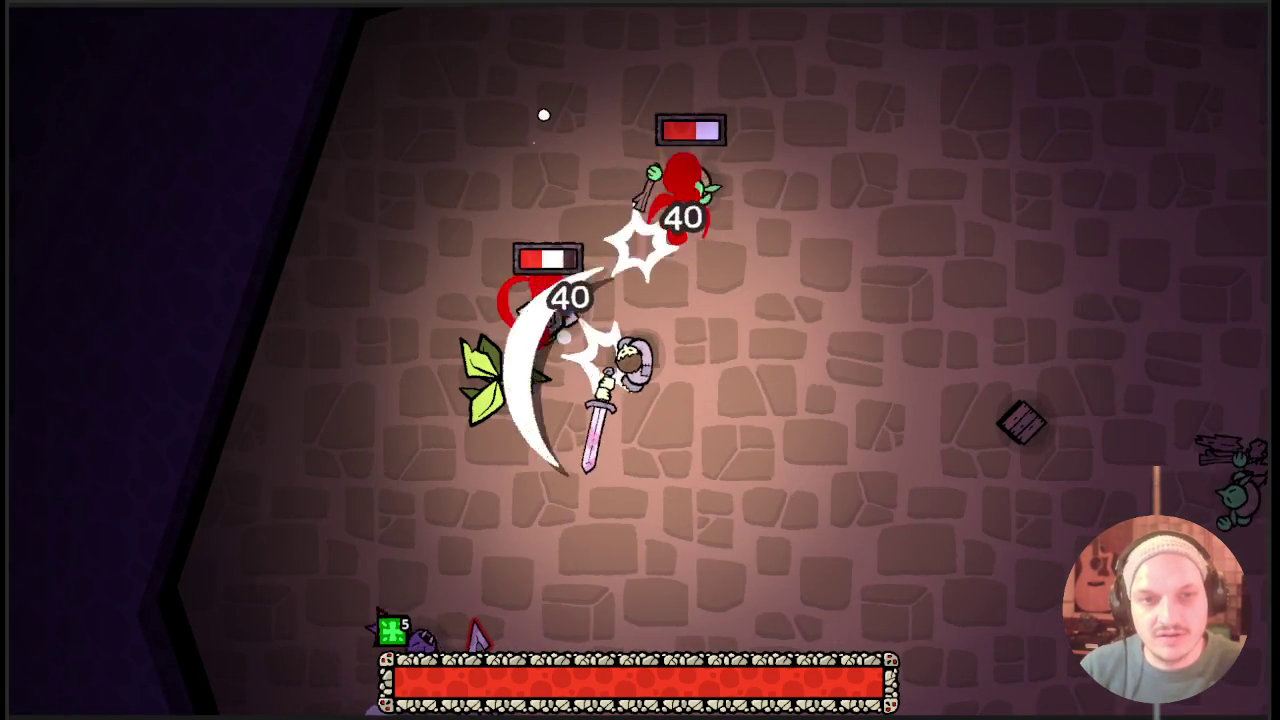
{"action": "key", "text": "d"}
{"action": "key", "text": "w"}
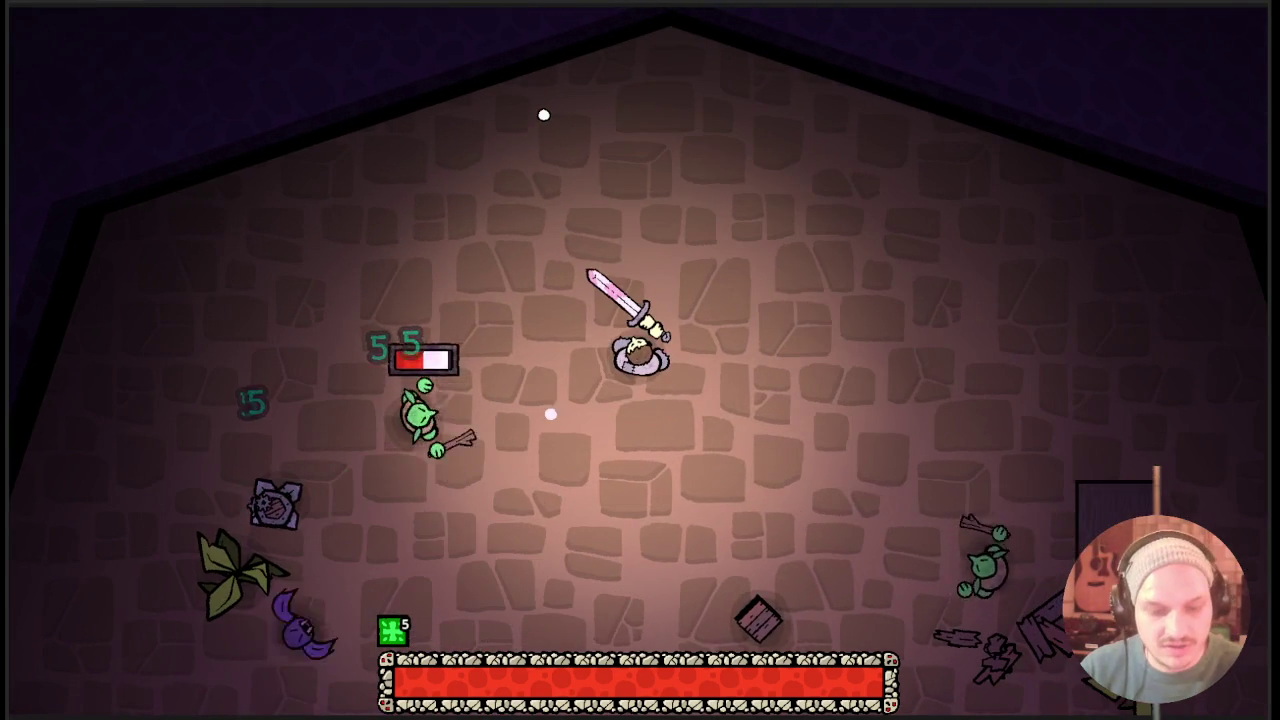
{"action": "key", "text": "F8"}
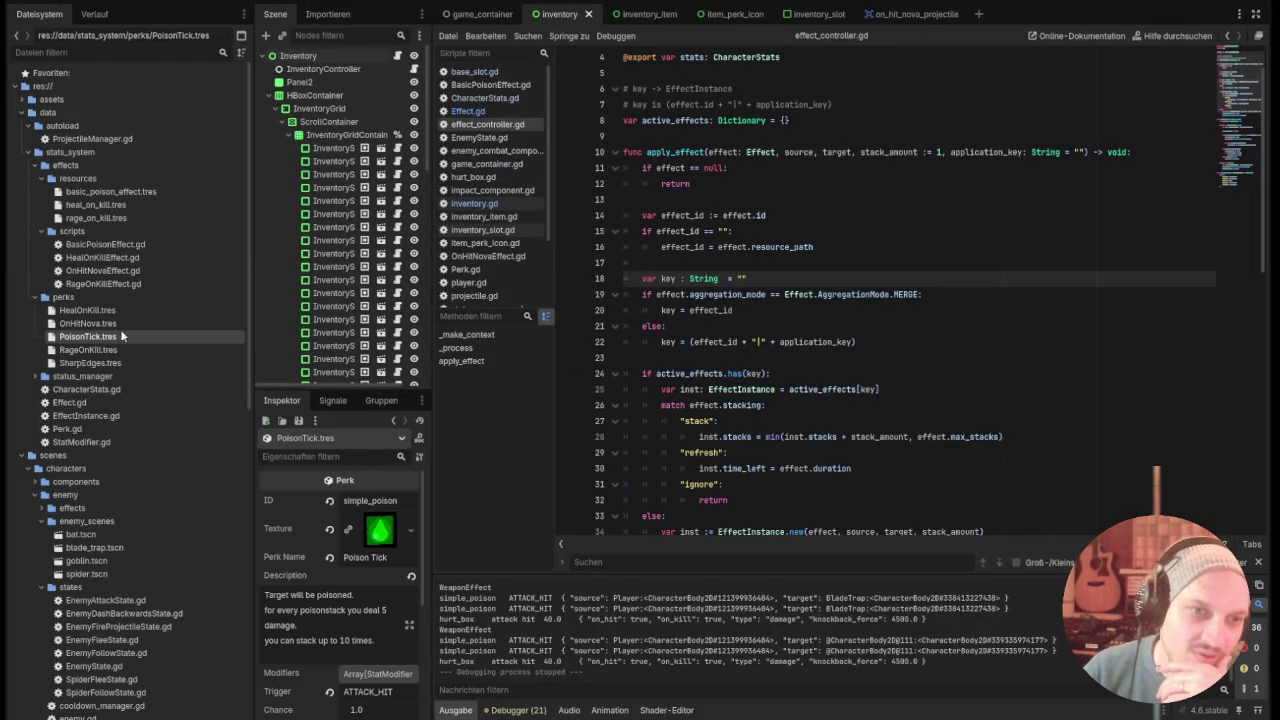
In PoisonTick's Effects element 0, change Aggregation Mode from Separate to Merge, then run with F5.
{"action": "scroll", "coordinate": [388, 594], "scroll_direction": "down", "scroll_amount": 2}
{"action": "left_click", "coordinate": [397, 659]}
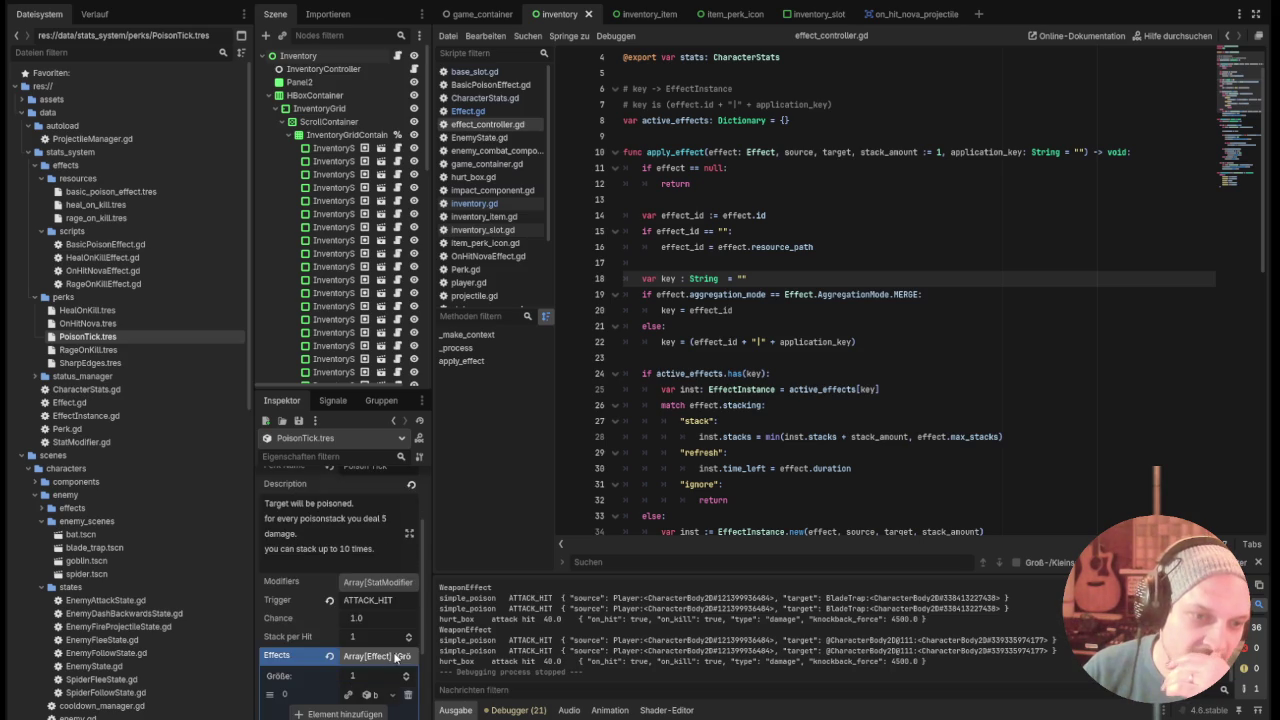
{"action": "scroll", "coordinate": [392, 637], "scroll_direction": "down", "scroll_amount": 2}
{"action": "scroll", "coordinate": [391, 636], "scroll_direction": "down", "scroll_amount": 1}
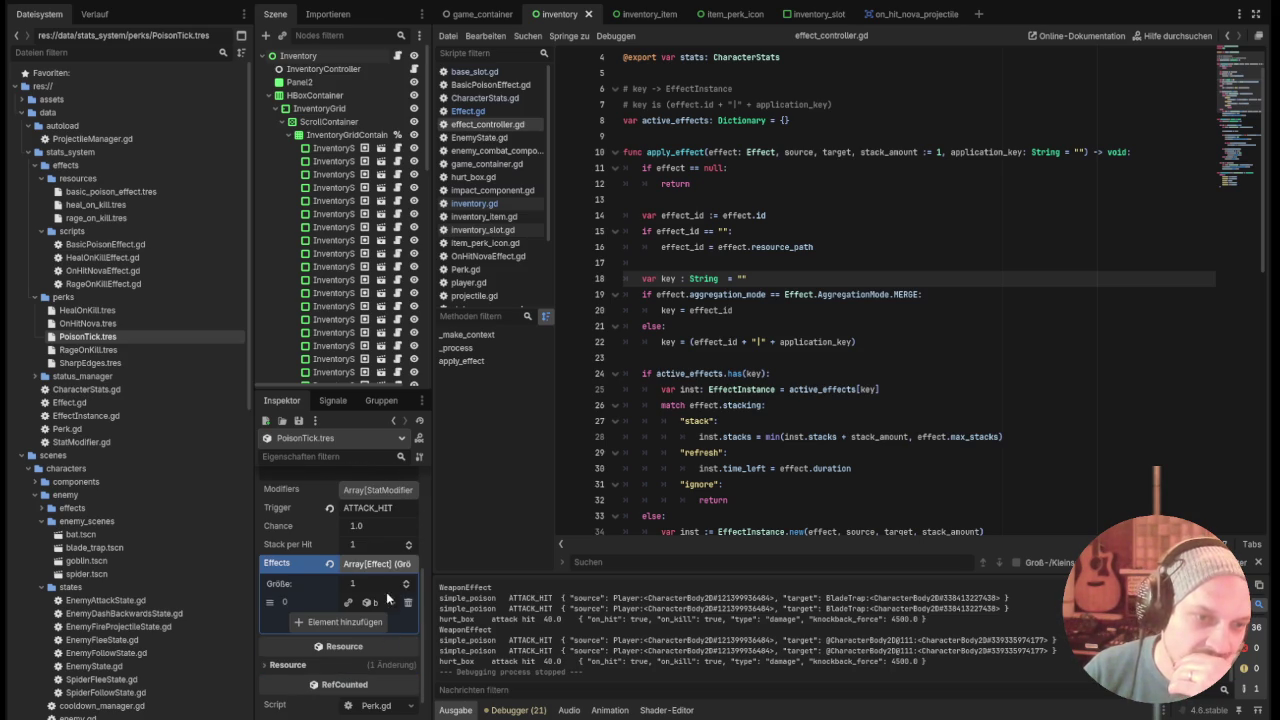
{"action": "scroll", "coordinate": [388, 598], "scroll_direction": "up", "scroll_amount": 2}
{"action": "scroll", "coordinate": [377, 628], "scroll_direction": "down", "scroll_amount": 1}
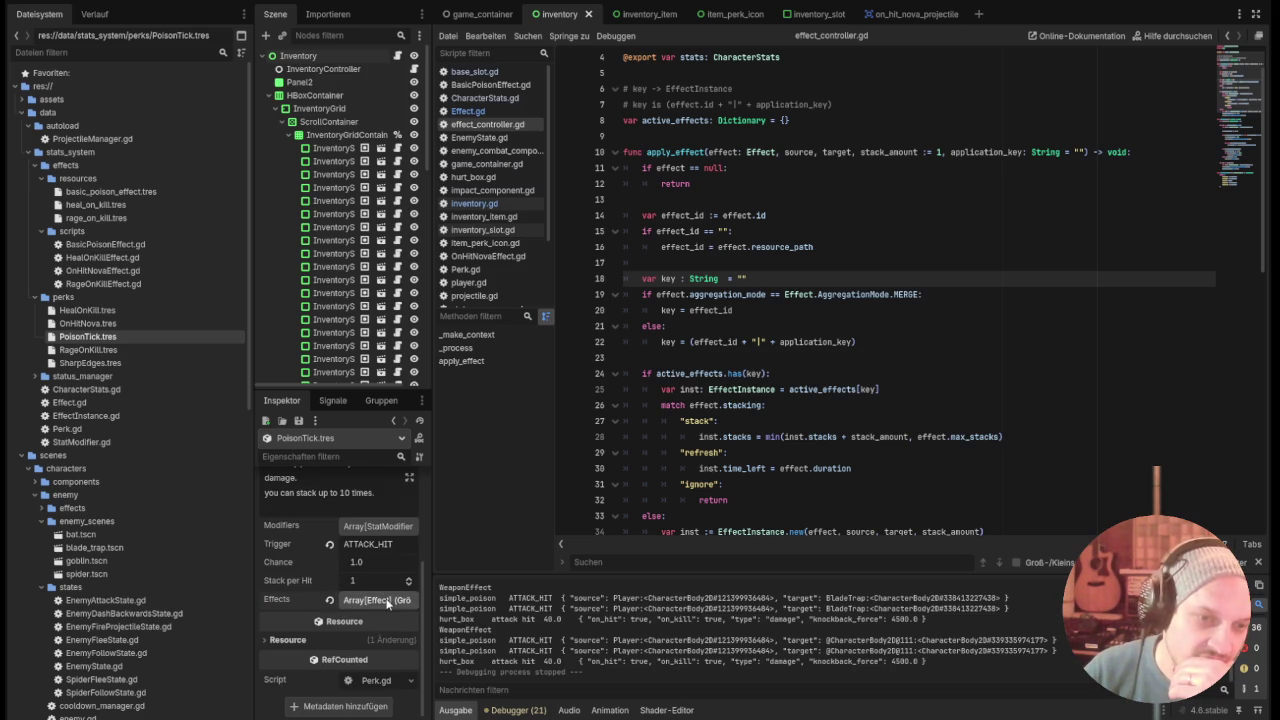
{"action": "left_click", "coordinate": [388, 602]}
{"action": "left_click", "coordinate": [358, 577]}
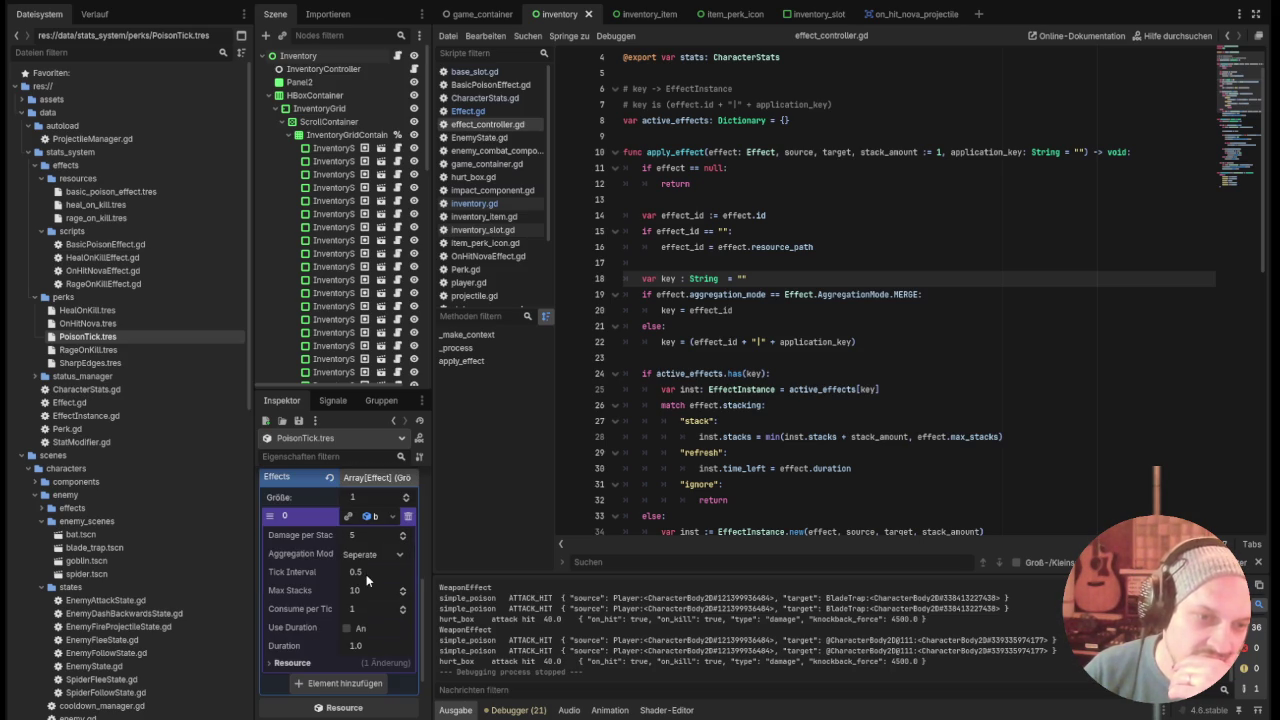
{"action": "left_click", "coordinate": [372, 576]}
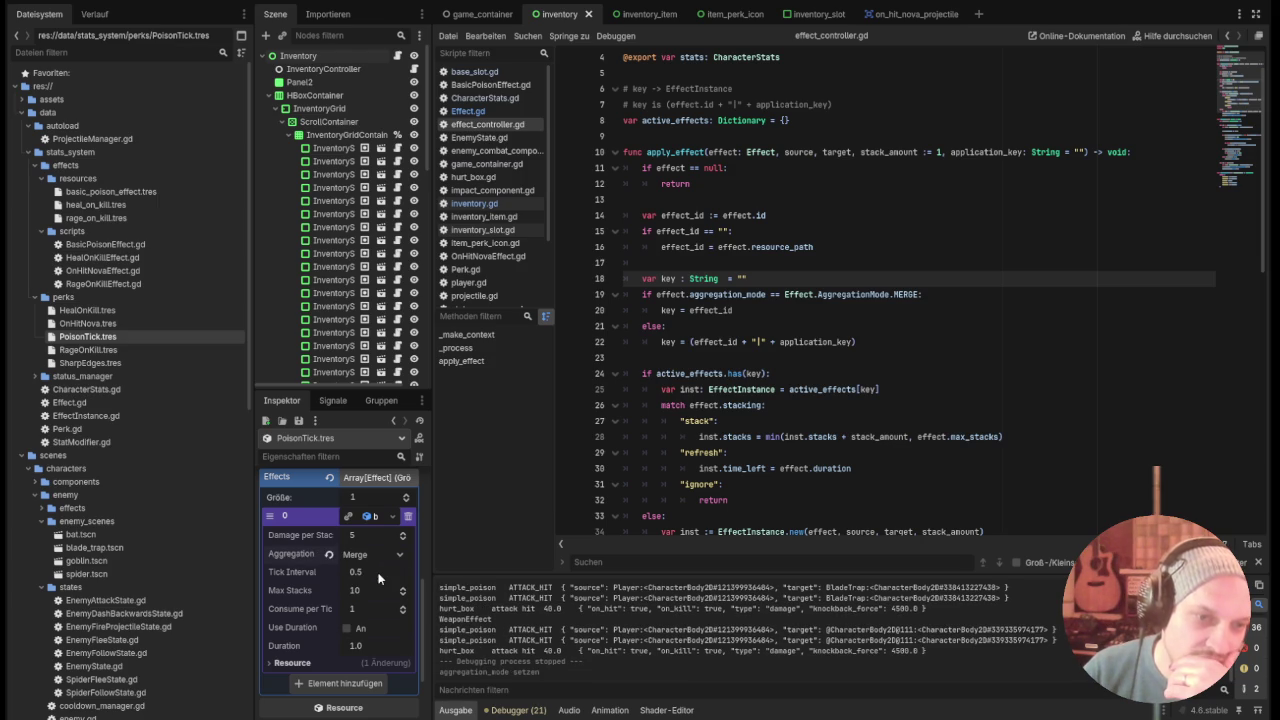
{"action": "key", "text": "F5"}
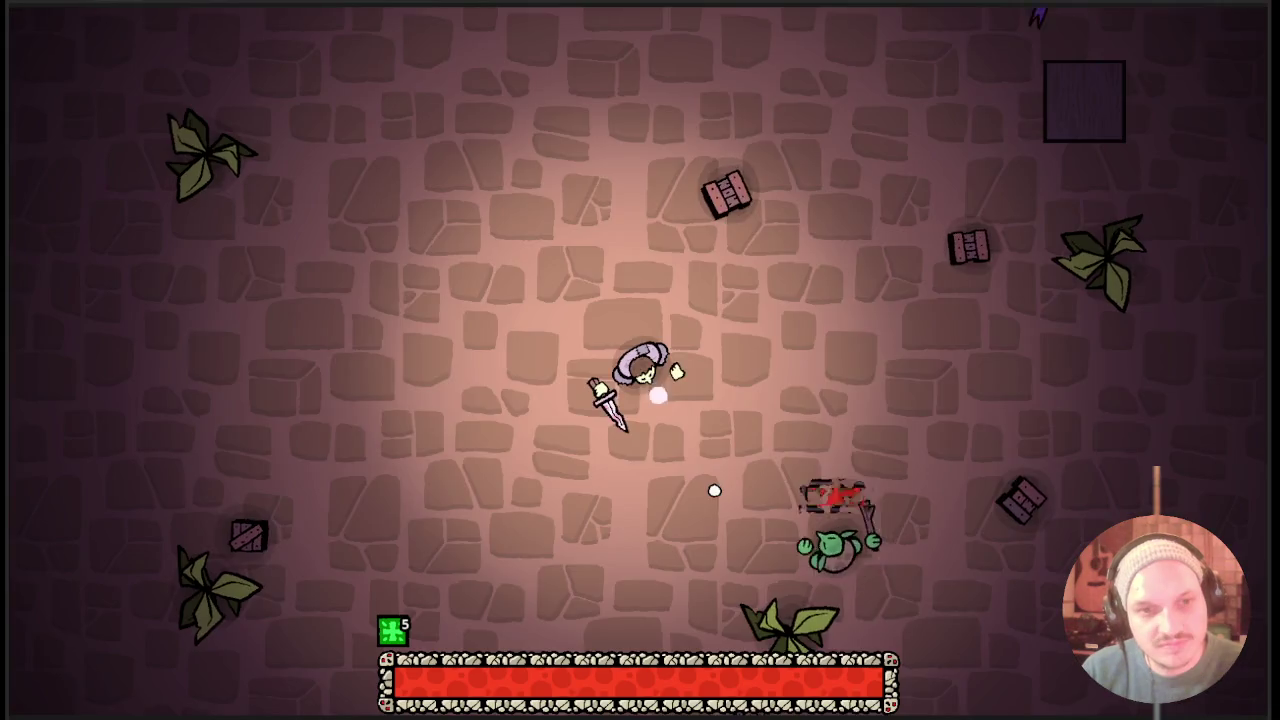
Move around the room, attacking and smashing the crates near the player.
{"action": "key", "text": "w"}
{"action": "key", "text": "d"}
{"action": "left_click", "coordinate": [714, 490]}
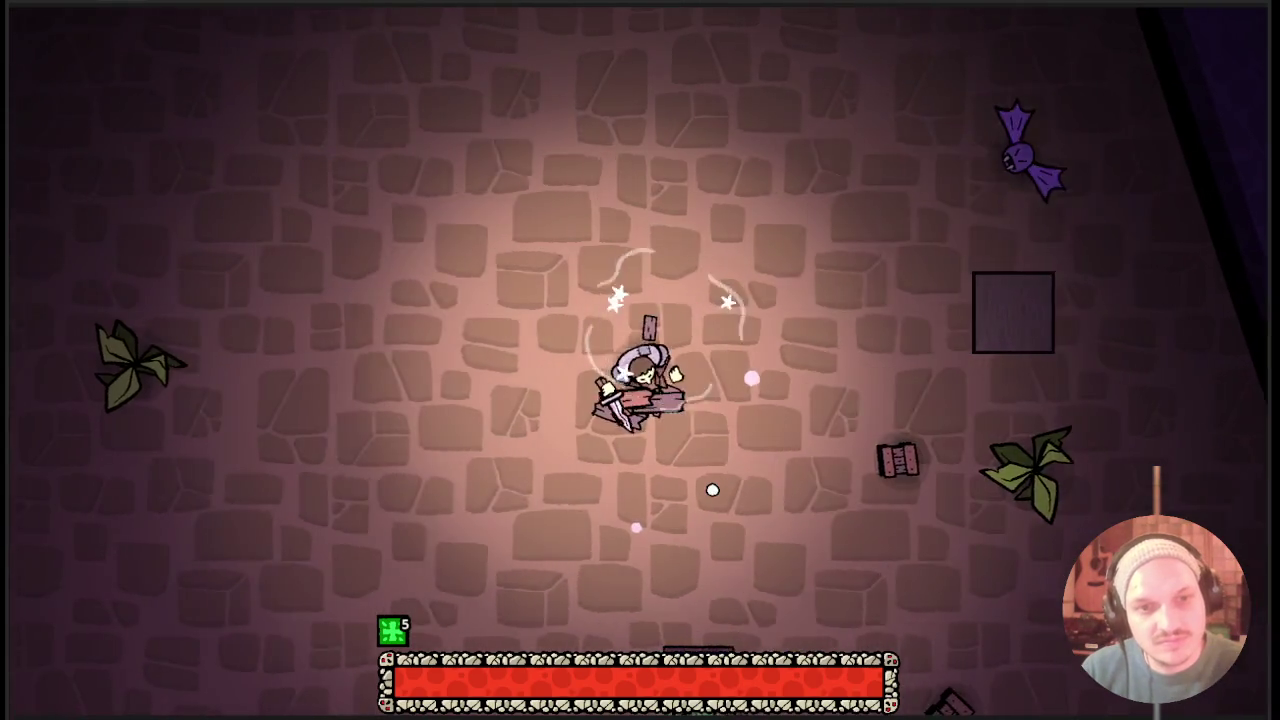
{"action": "key", "text": "s"}
{"action": "key", "text": "d"}
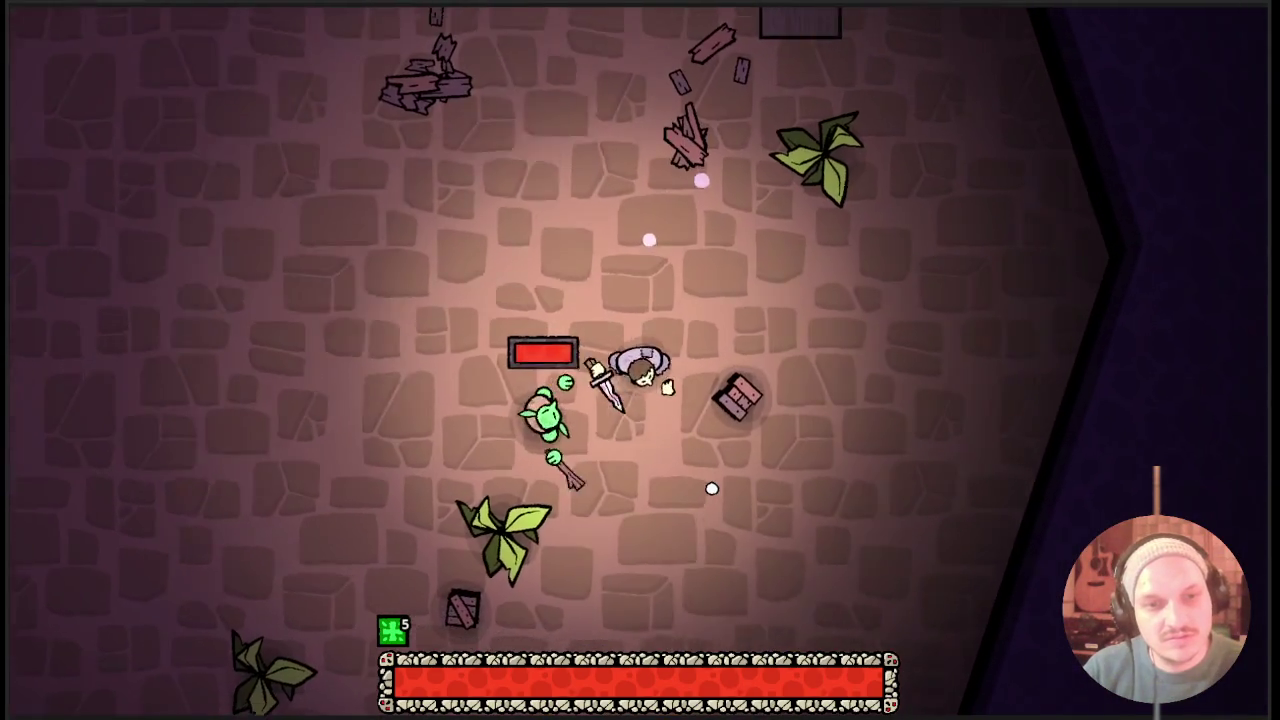
{"action": "left_click", "coordinate": [712, 489]}
{"action": "key", "text": "a"}
{"action": "key", "text": "s"}
{"action": "left_click", "coordinate": [712, 489]}
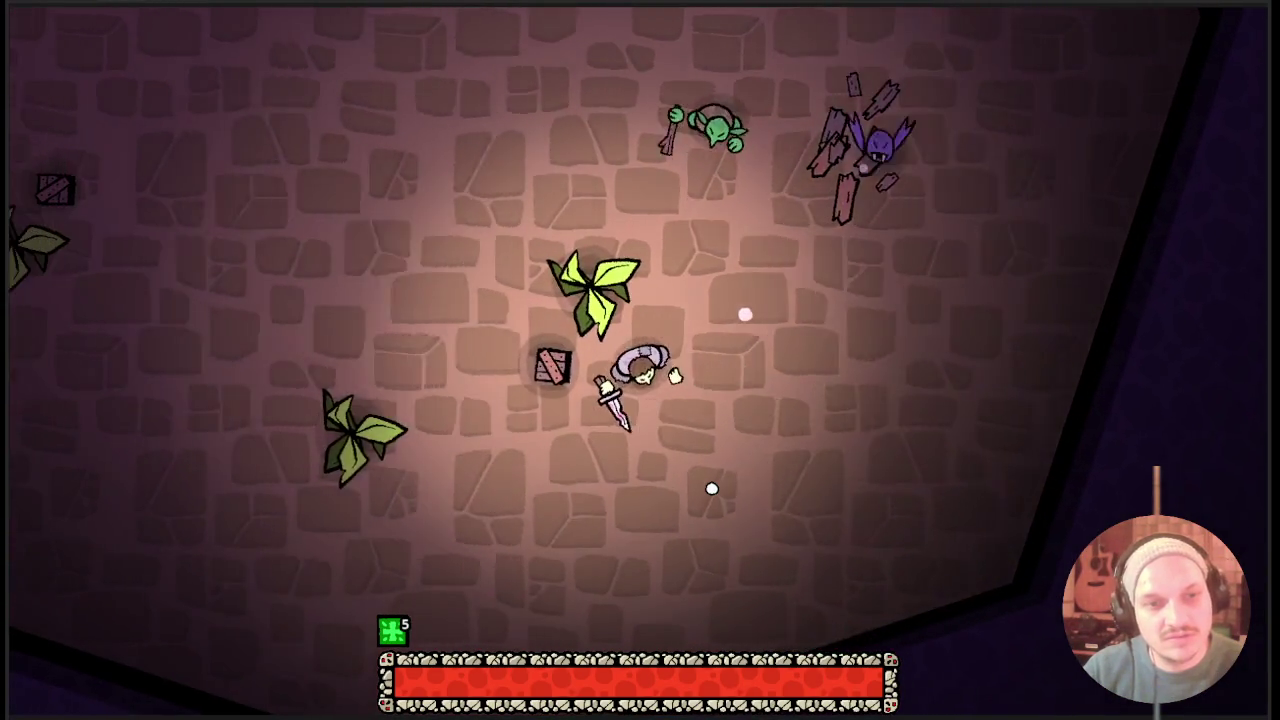
{"action": "key", "text": "w"}
{"action": "key", "text": "a"}
{"action": "key", "text": "a"}
{"action": "key", "text": "w"}
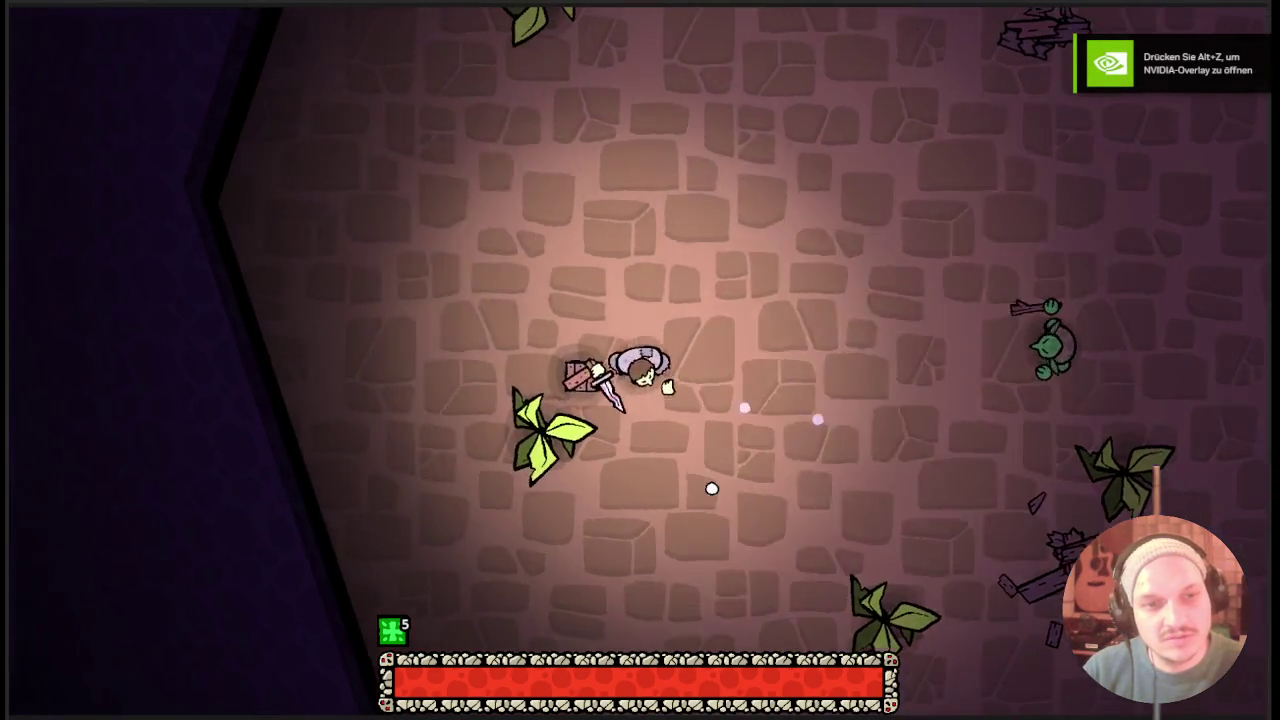
{"action": "left_click", "coordinate": [711, 488]}
Glance at the inventory, then slash at the approaching enemies.
{"action": "key", "text": "Tab"}
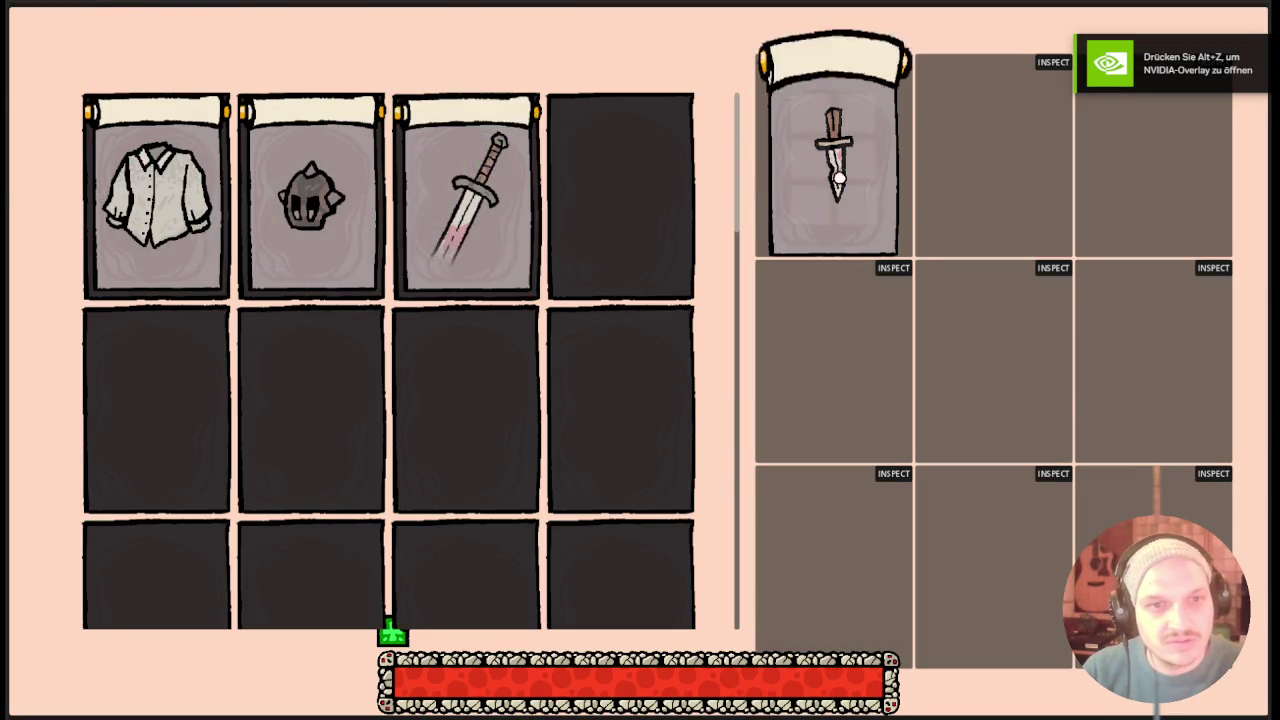
{"action": "key", "text": "Tab"}
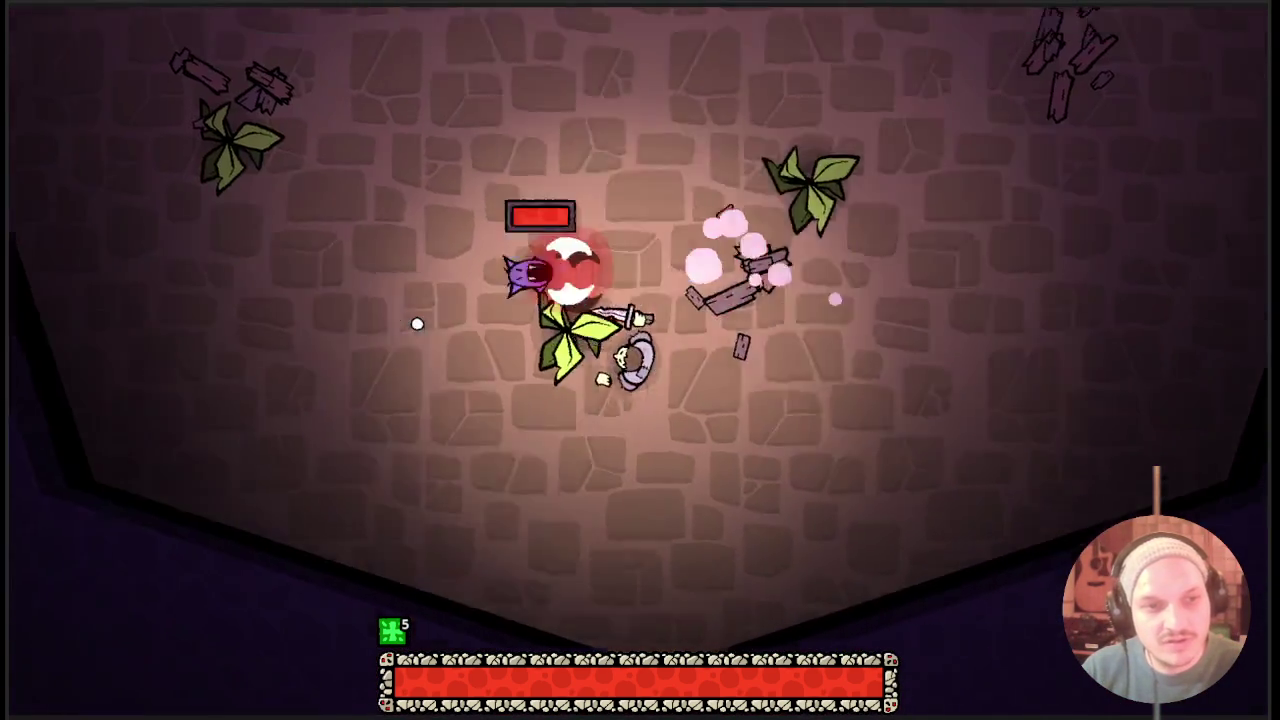
{"action": "left_click", "coordinate": [685, 386]}
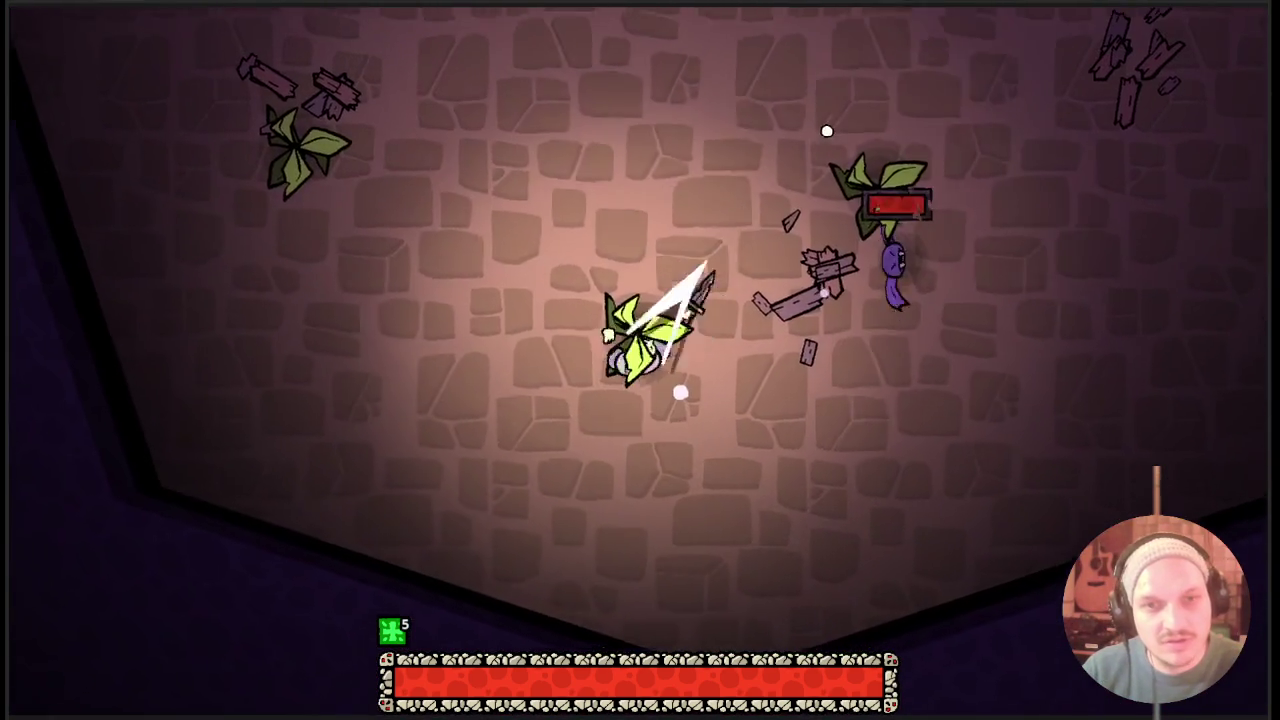
{"action": "left_click", "coordinate": [737, 317]}
{"action": "left_click", "coordinate": [646, 323]}
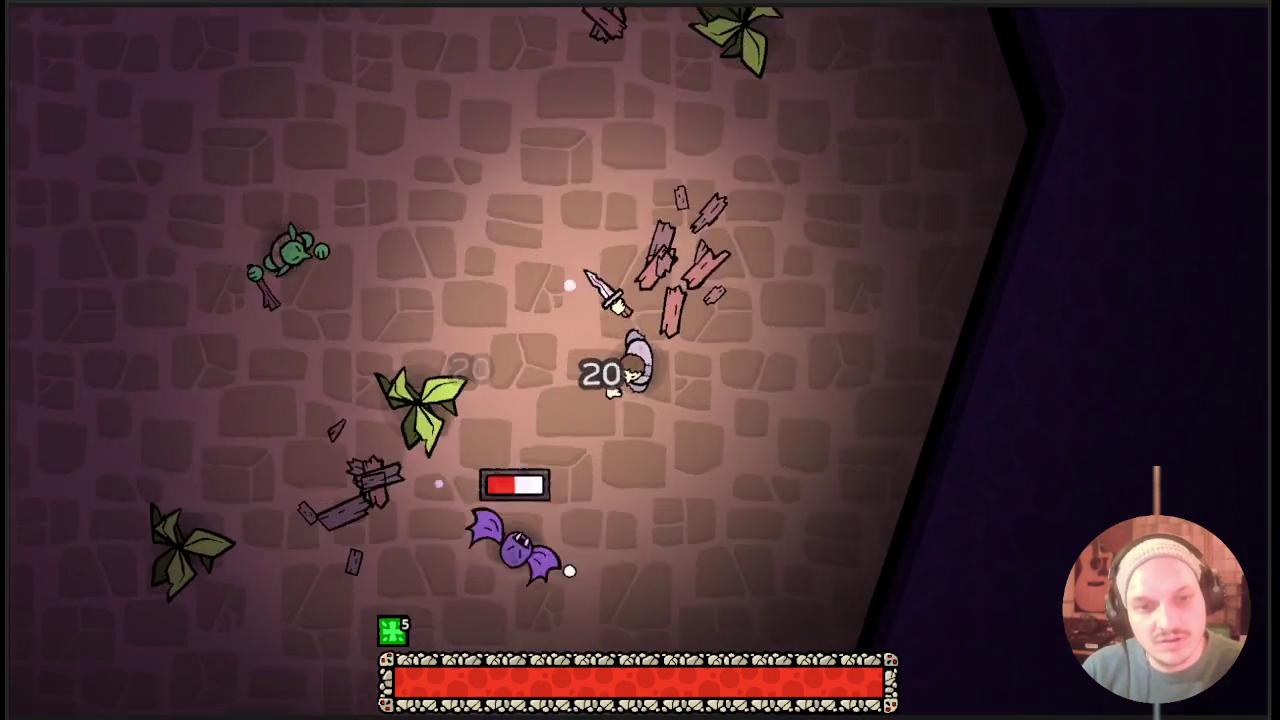
{"action": "key", "text": "s"}
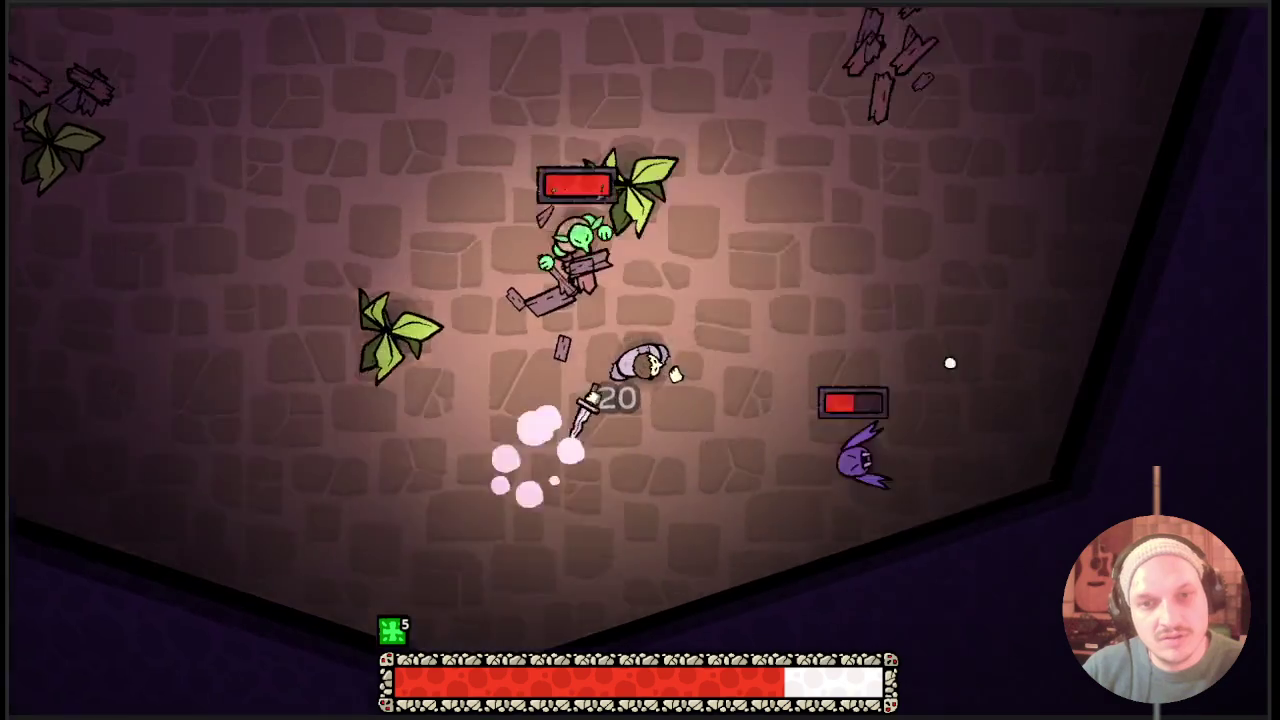
{"action": "left_click", "coordinate": [751, 528]}
Use four green consumables with Q to restore health while fighting the goblin.
{"action": "key", "text": "d"}
{"action": "key", "text": "q"}
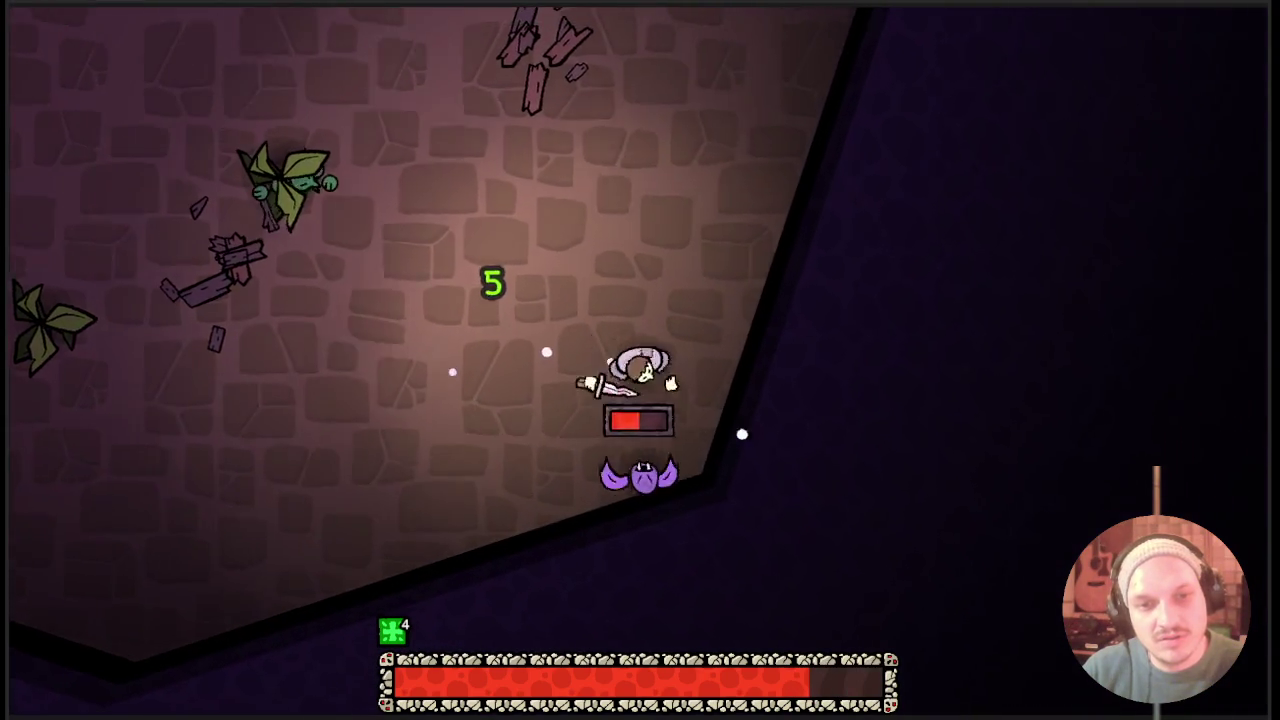
{"action": "left_click", "coordinate": [971, 71]}
{"action": "key", "text": "q"}
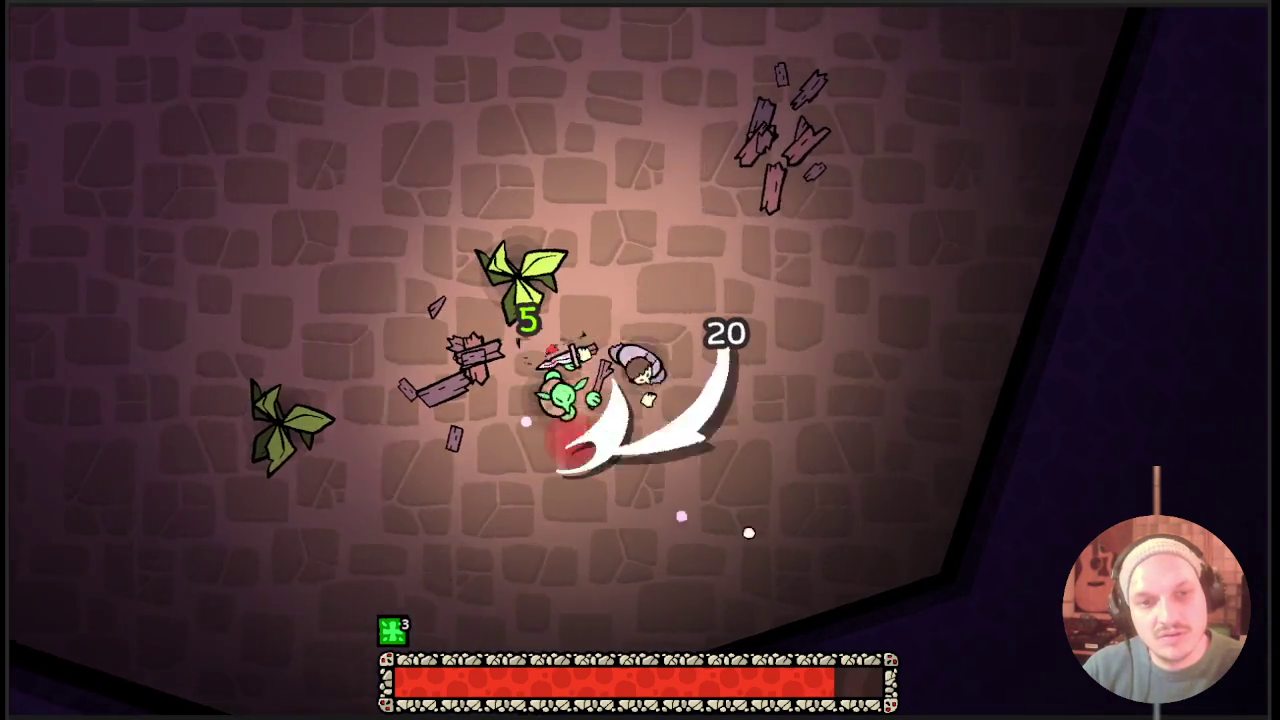
{"action": "key", "text": "q"}
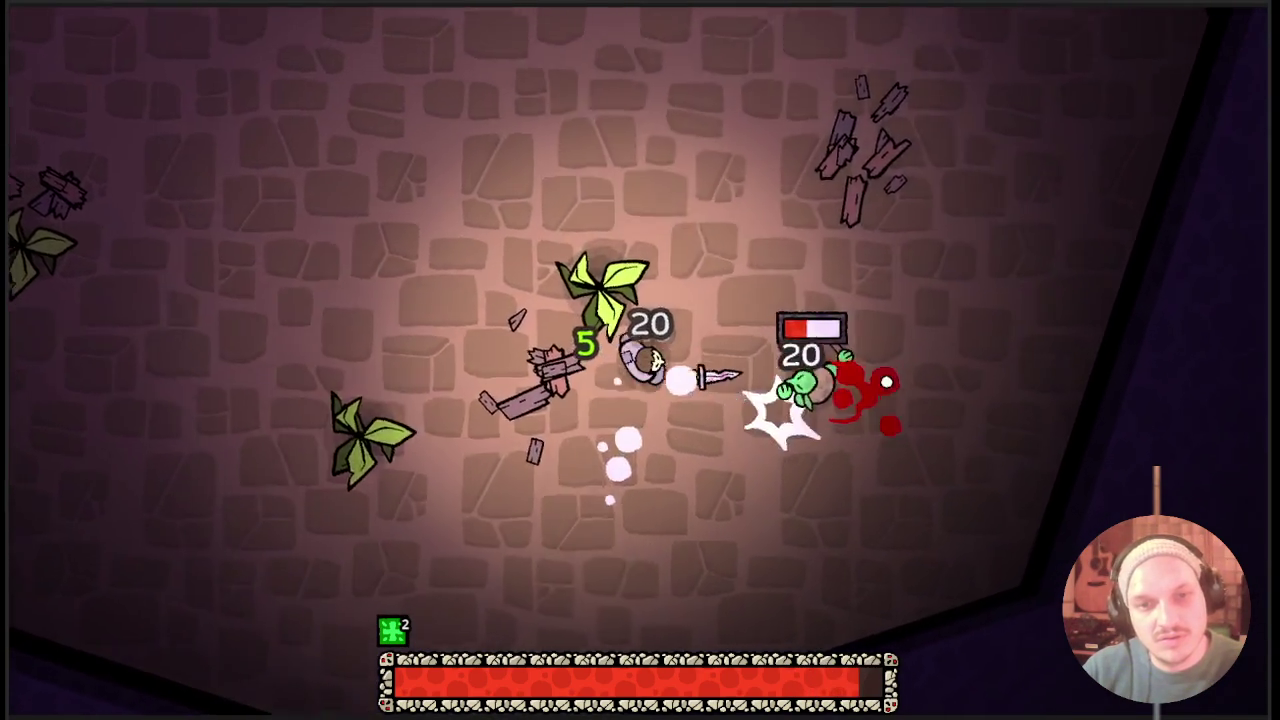
{"action": "left_click", "coordinate": [641, 599]}
{"action": "key", "text": "q"}
{"action": "key", "text": "q"}
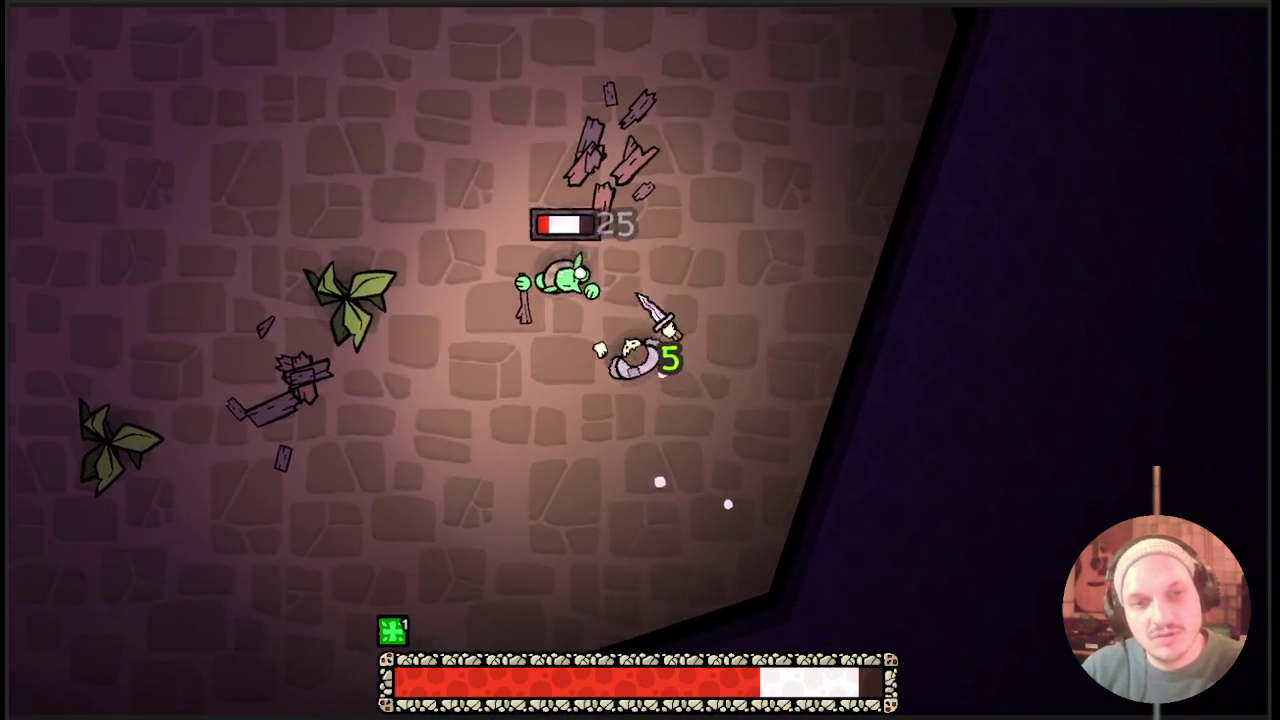
{"action": "left_click", "coordinate": [694, 389]}
Fight the purple enemy, goblins and bat around the room, then open the inventory card screen.
{"action": "key", "text": "w"}
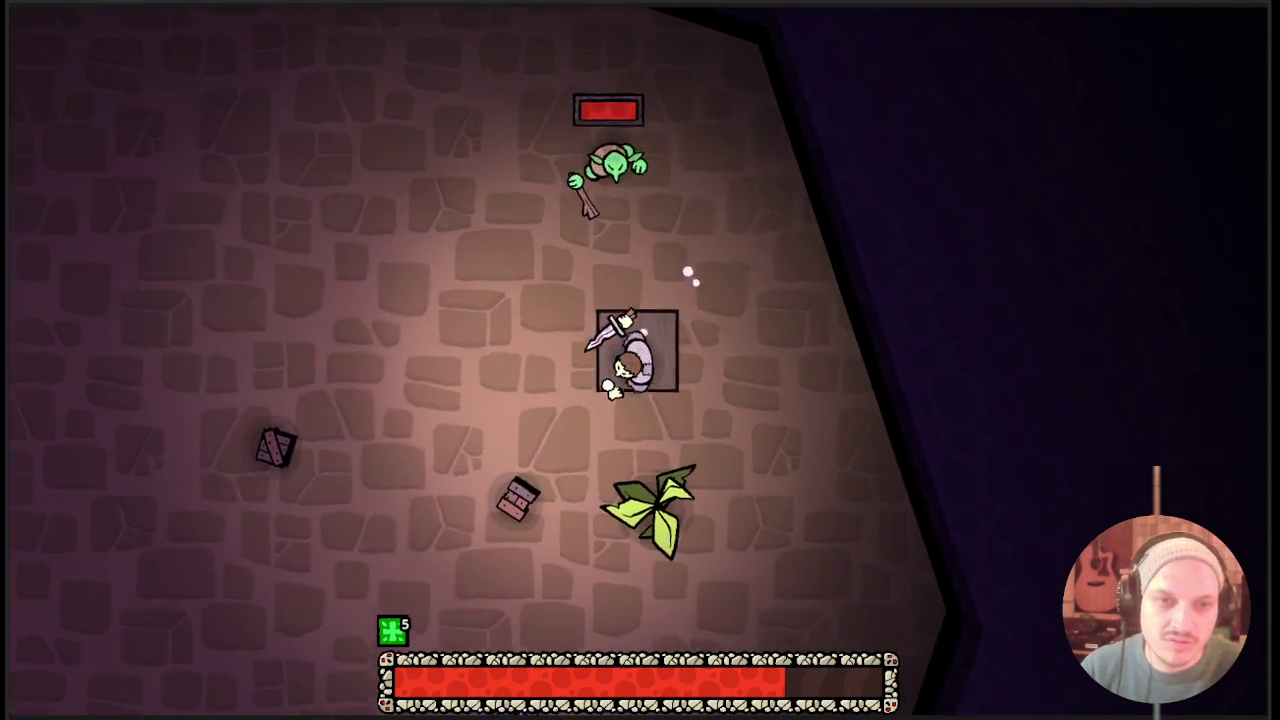
{"action": "key", "text": "a"}
{"action": "key", "text": "d"}
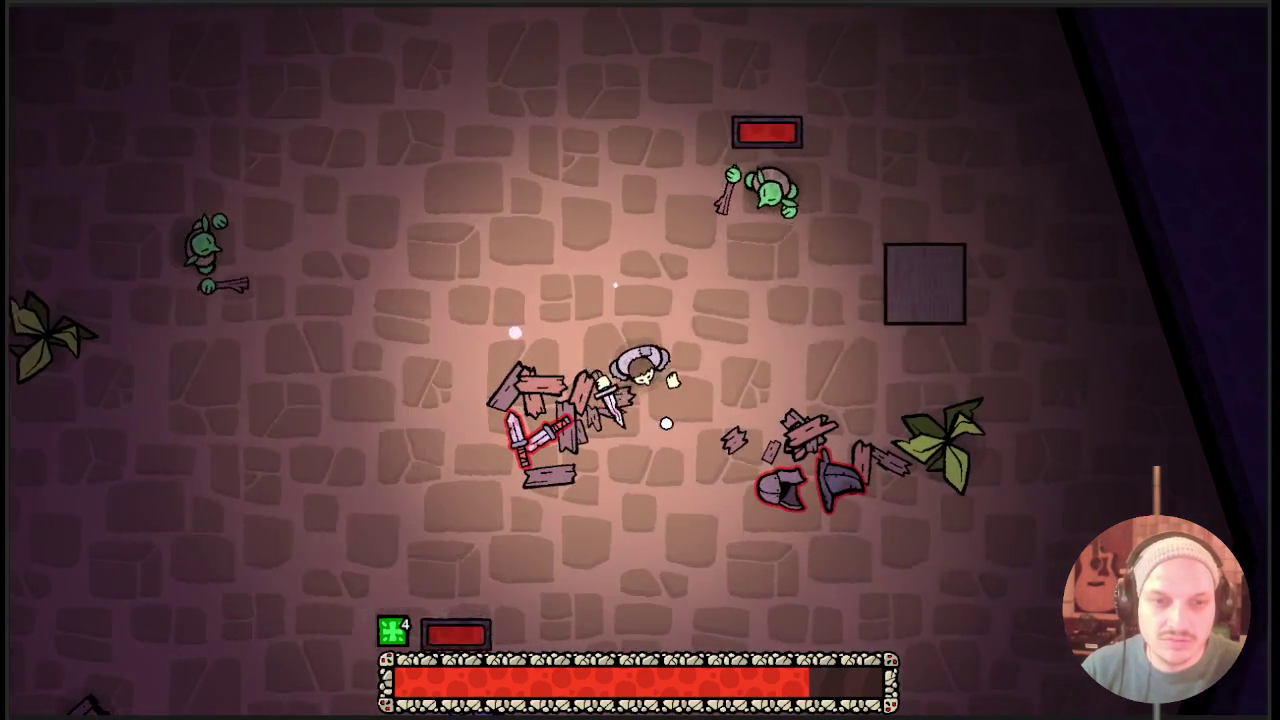
{"action": "key", "text": "d"}
{"action": "key", "text": "a"}
{"action": "key", "text": "w"}
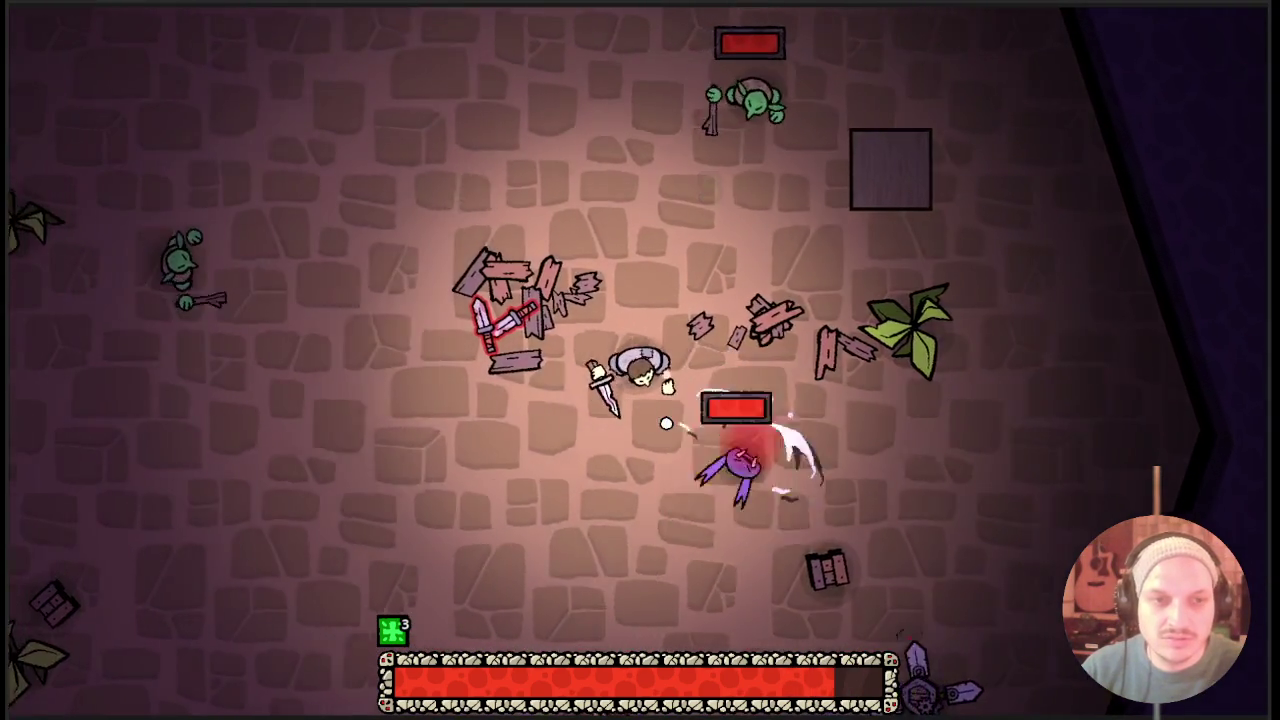
{"action": "key", "text": "a"}
{"action": "key", "text": "w"}
{"action": "key", "text": "d"}
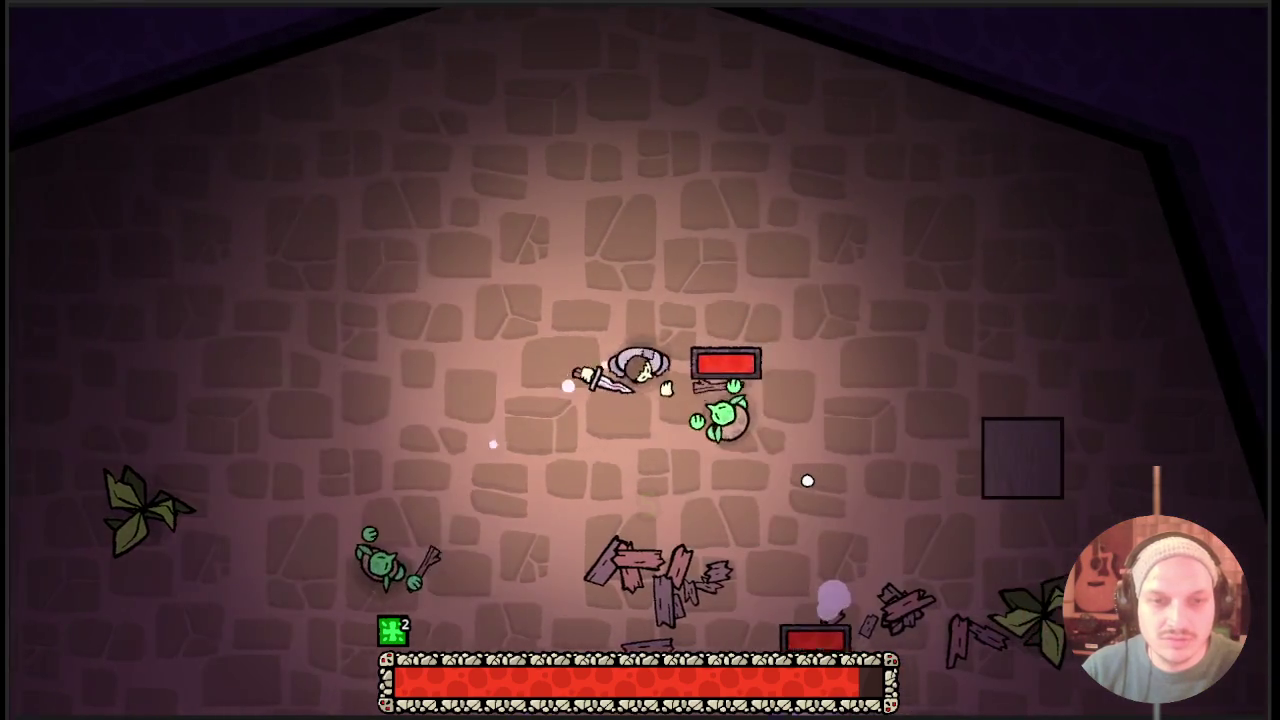
{"action": "key", "text": "s"}
{"action": "key", "text": "a"}
{"action": "key", "text": "s"}
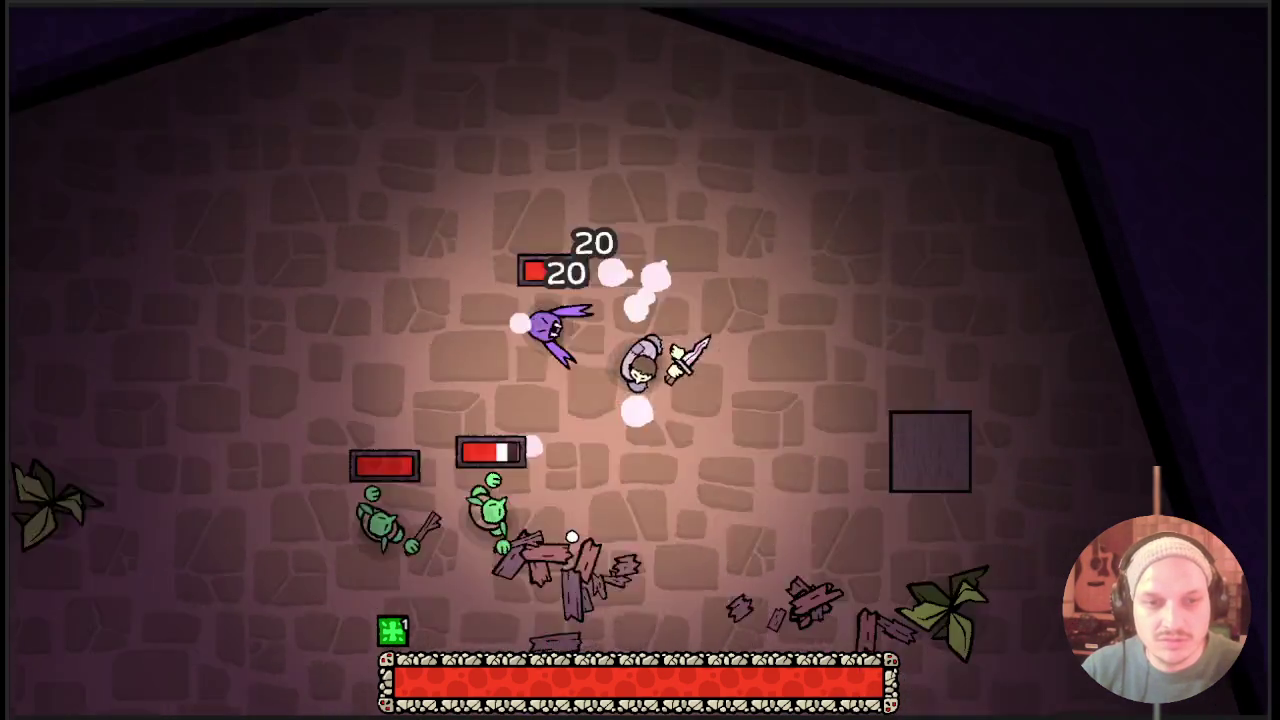
{"action": "key", "text": "d"}
{"action": "key", "text": "Tab"}
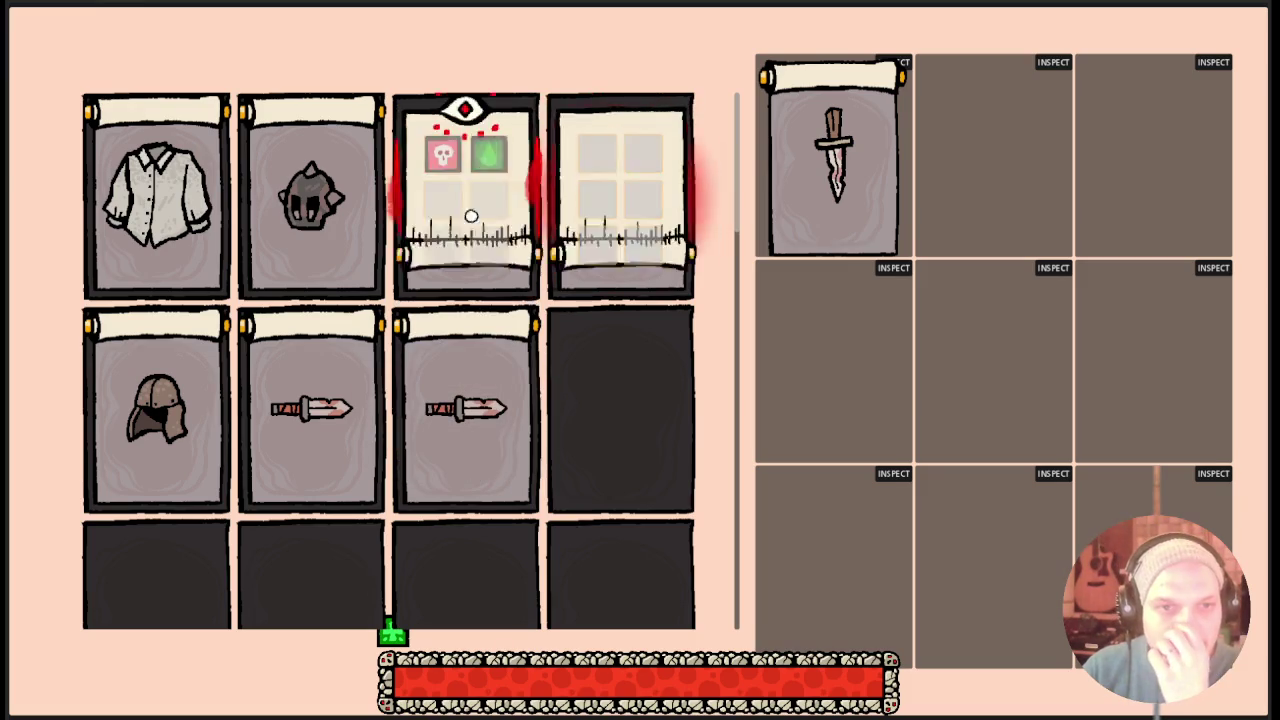
Equip the skull-and-poison perk card in the top-left slot in place of the dagger and close the inventory.
{"action": "left_click_drag", "start_coordinate": [878, 201], "coordinate": [949, 165]}
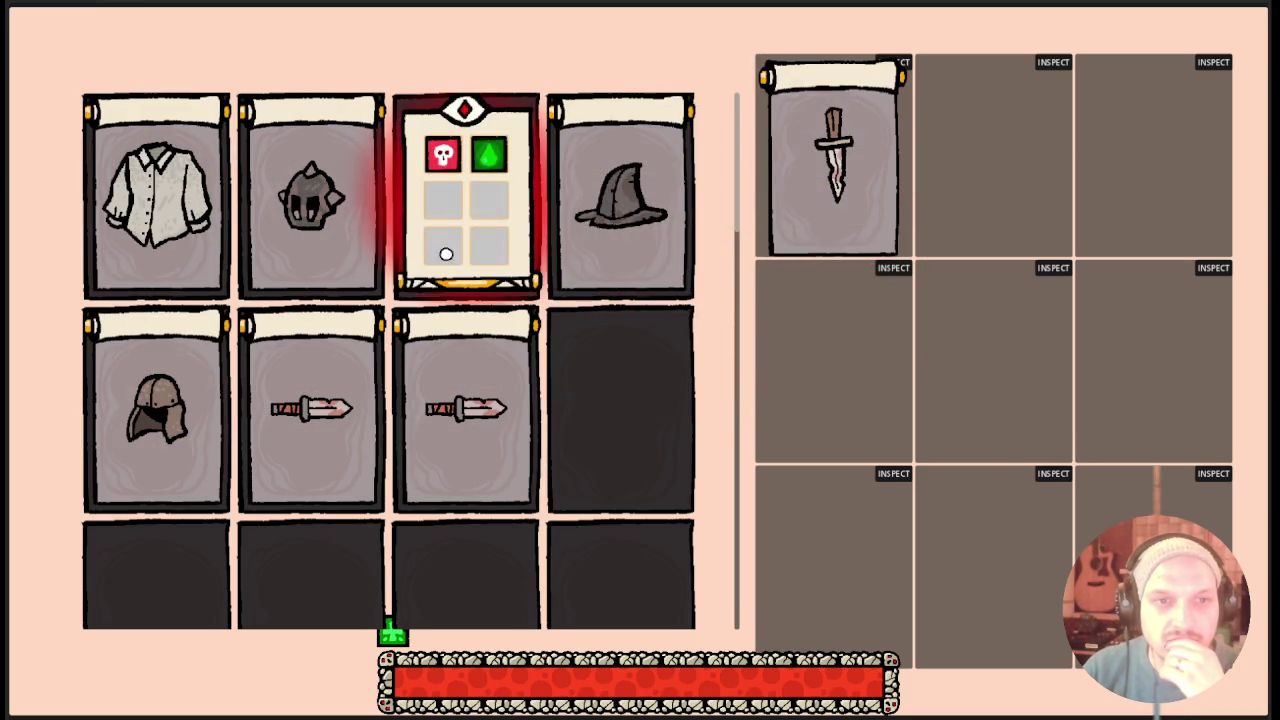
{"action": "left_click_drag", "start_coordinate": [822, 190], "coordinate": [853, 190]}
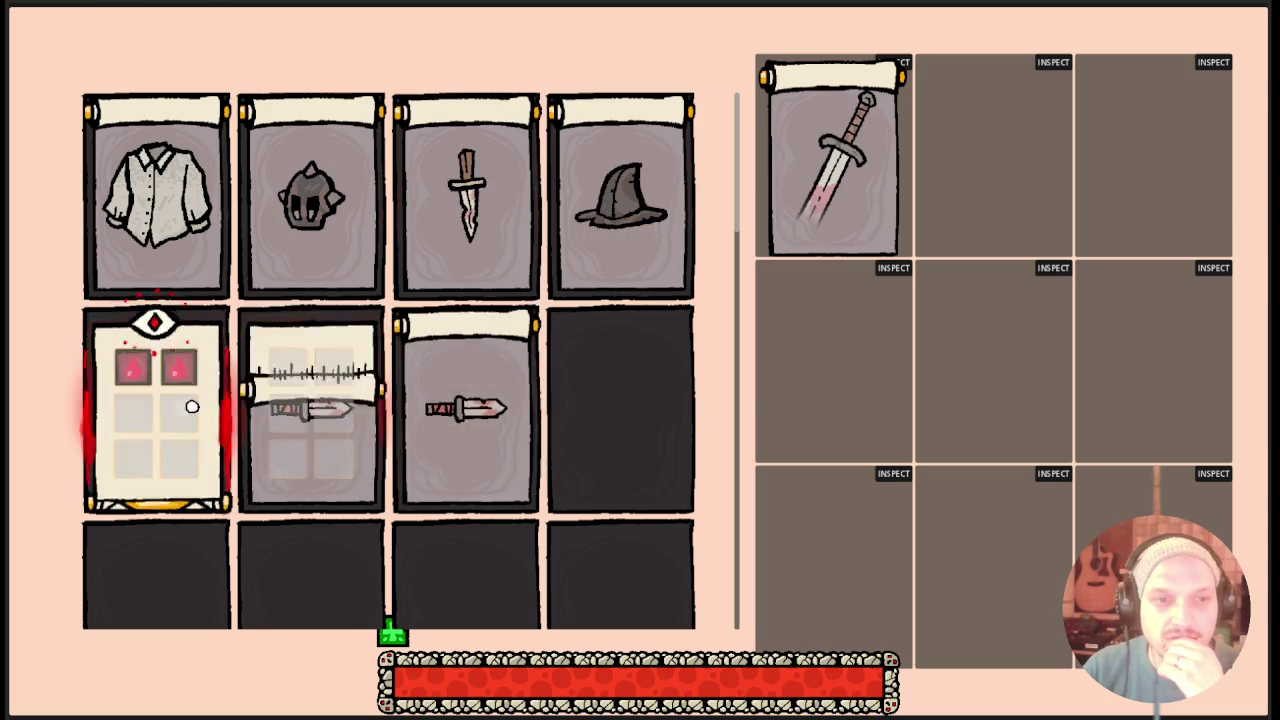
{"action": "key", "text": "Tab"}
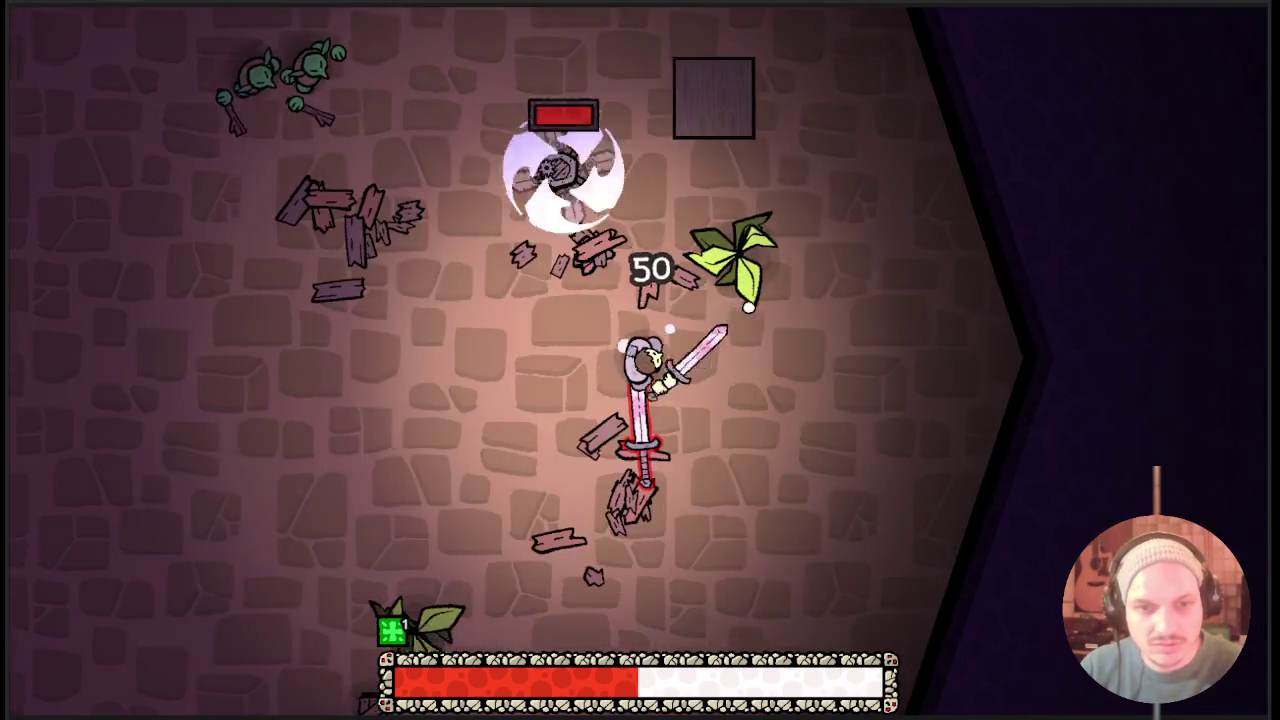
Fight along the left wall, then reopen the inventory and scroll through the cards.
{"action": "key", "text": "a"}
{"action": "key", "text": "s"}
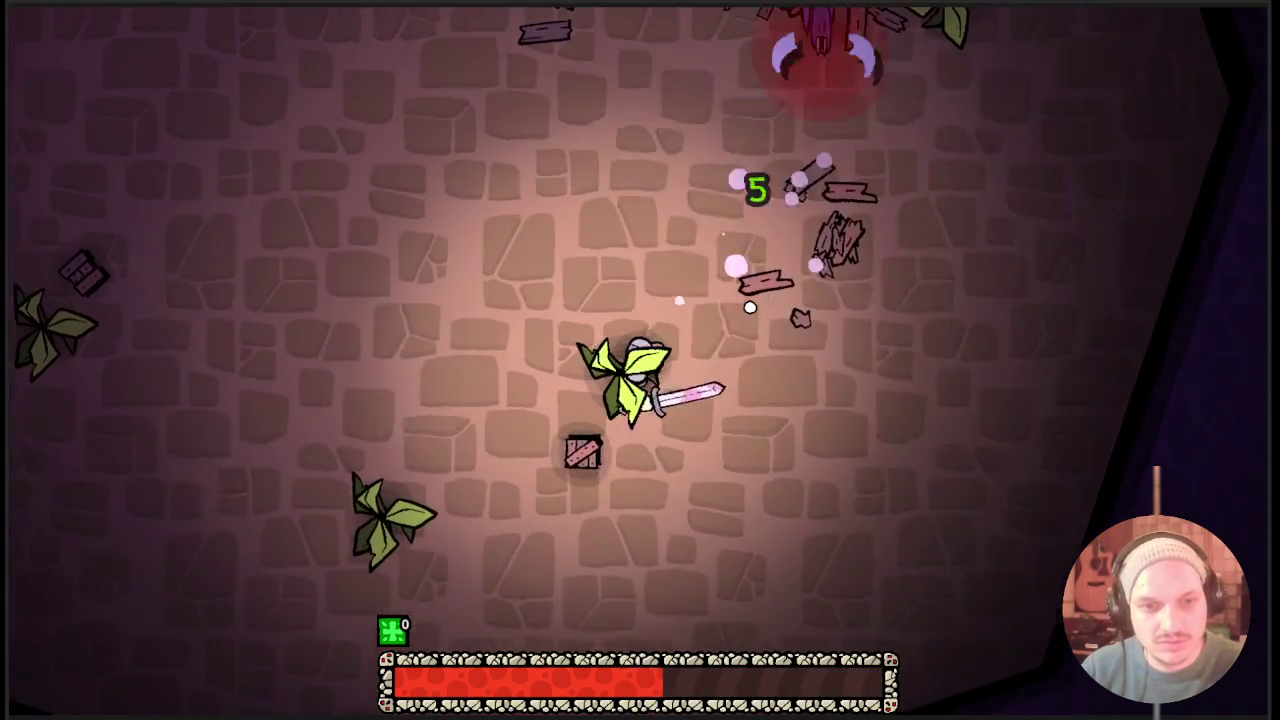
{"action": "key", "text": "a"}
{"action": "key", "text": "w"}
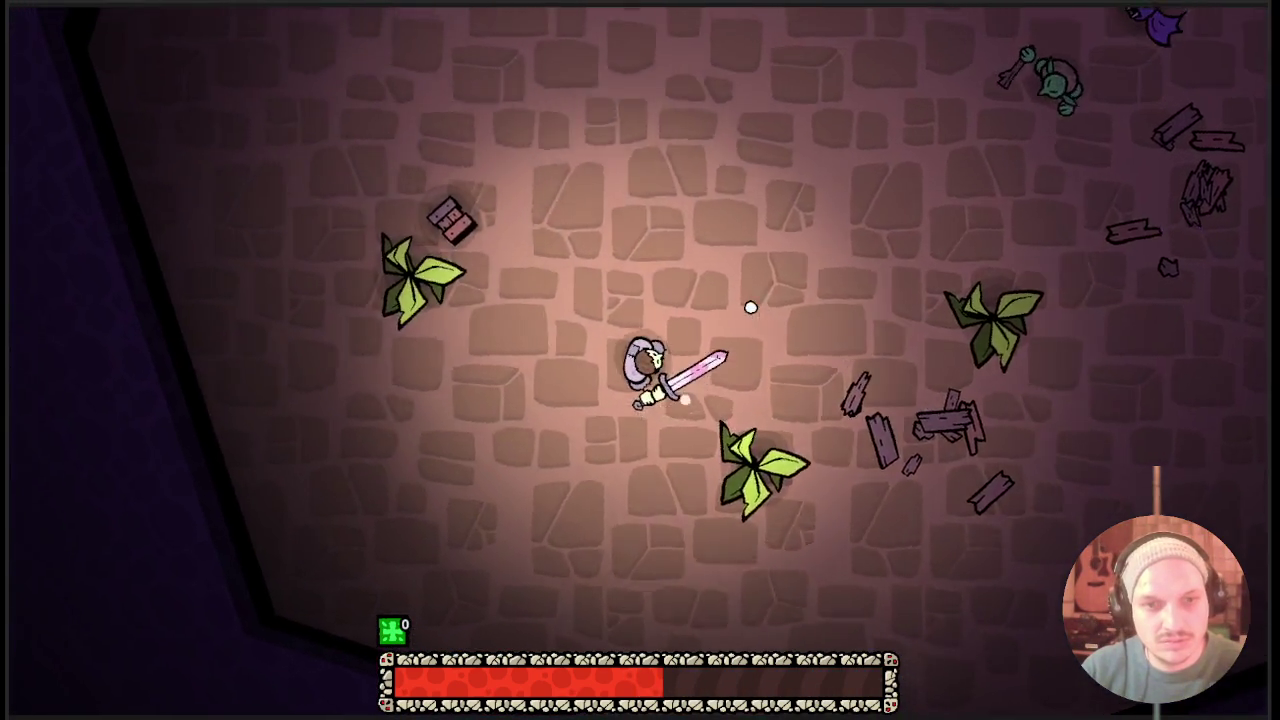
{"action": "key", "text": "s"}
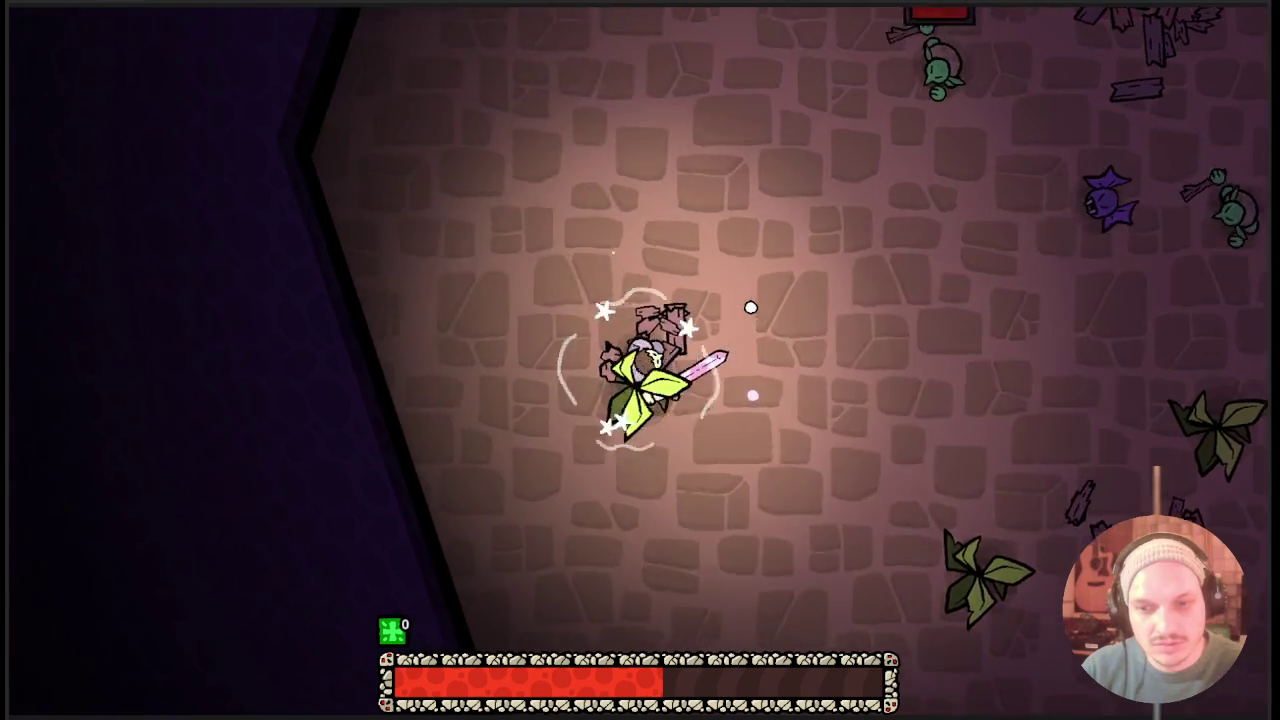
{"action": "key", "text": "Tab"}
{"action": "scroll", "coordinate": [570, 433], "scroll_direction": "down", "scroll_amount": 3}
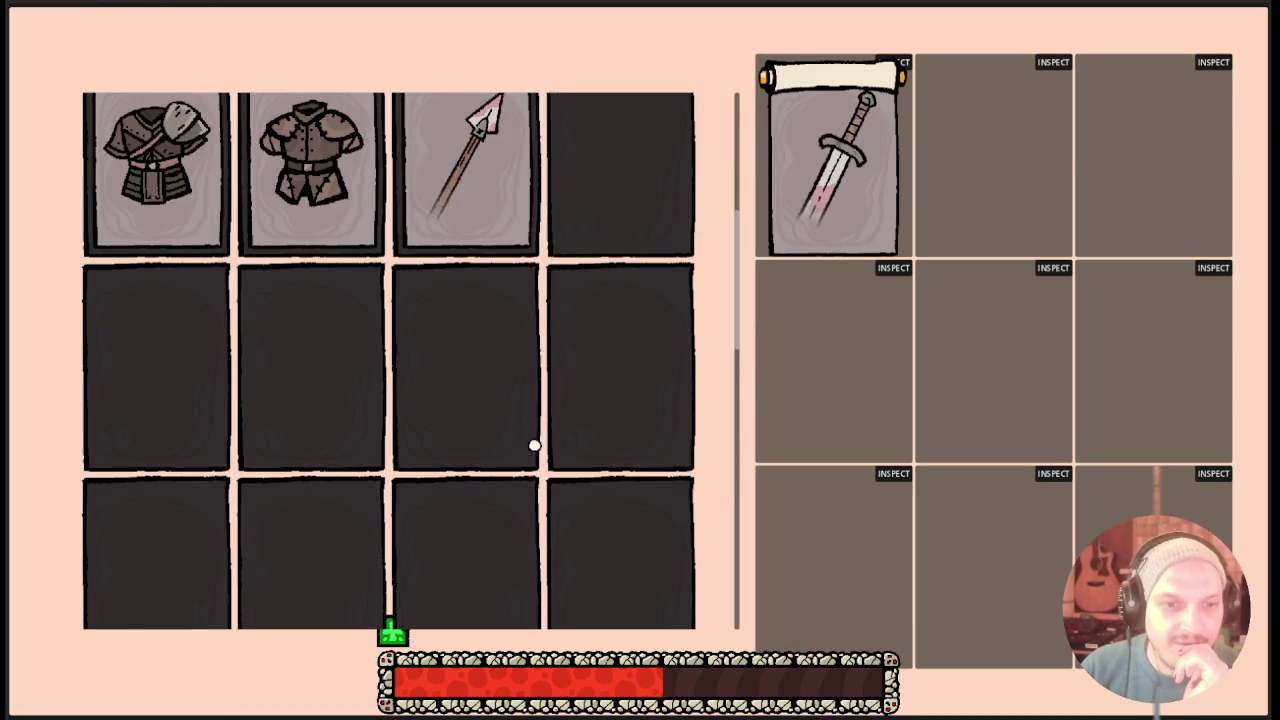
{"action": "scroll", "coordinate": [446, 192], "scroll_direction": "up", "scroll_amount": 2}
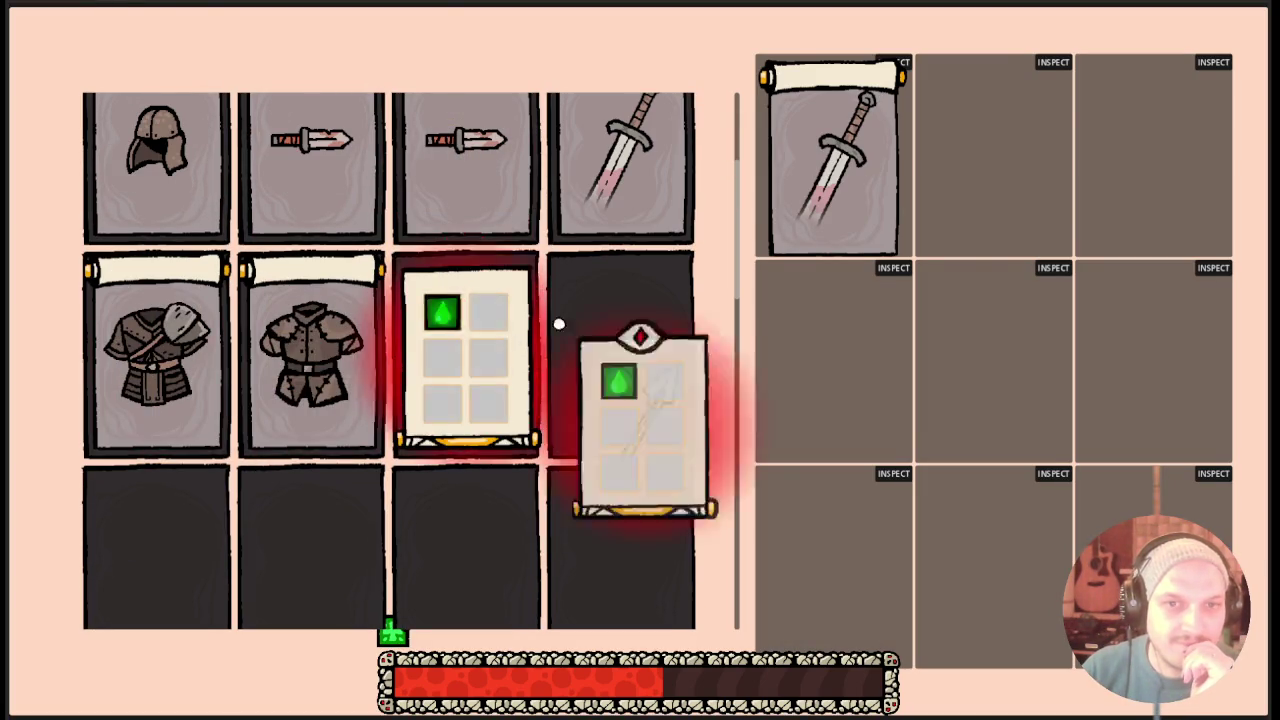
{"action": "scroll", "coordinate": [513, 343], "scroll_direction": "up", "scroll_amount": 2}
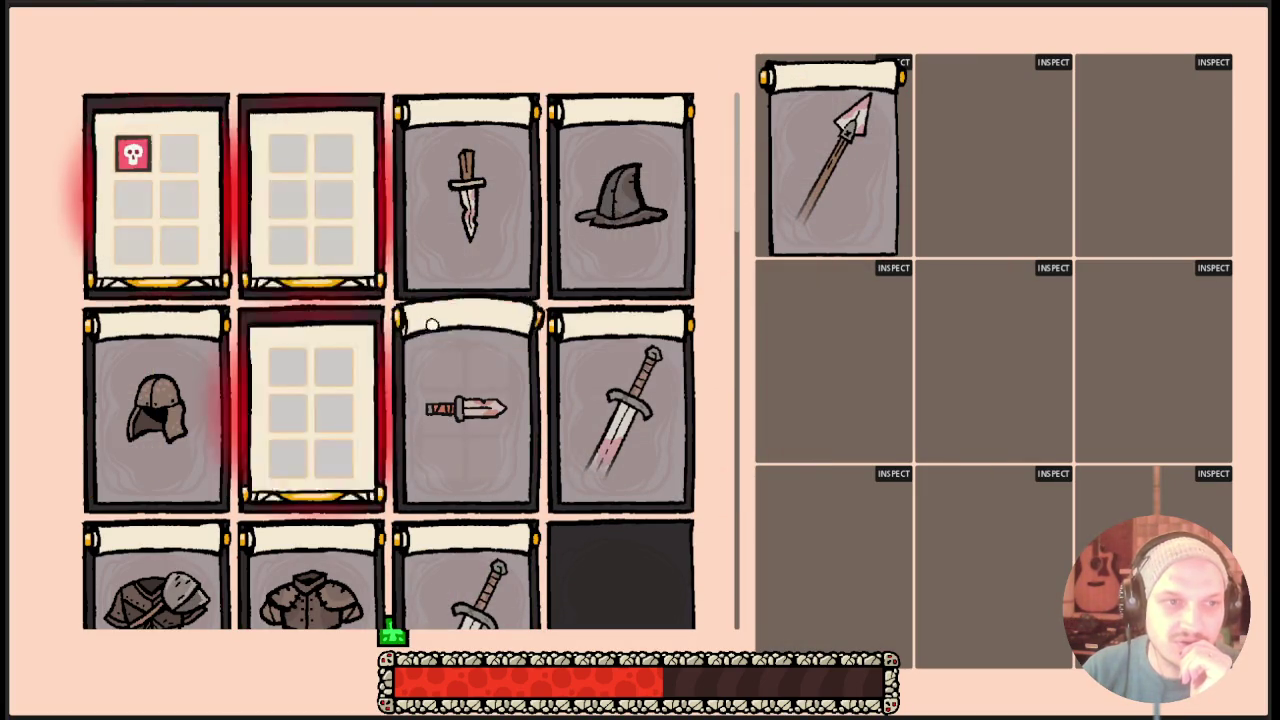
{"action": "scroll", "coordinate": [437, 472], "scroll_direction": "down", "scroll_amount": 2}
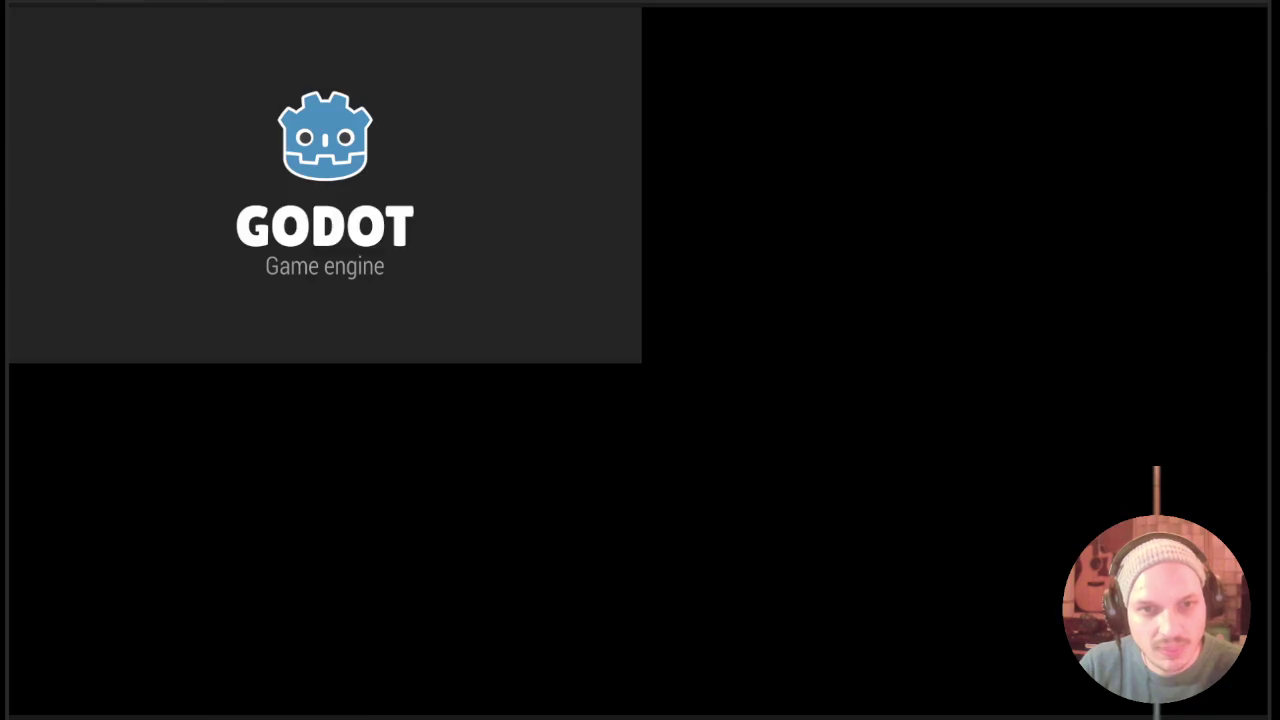
Smash crates in the relaunched game, then open the inventory showing two empty perk cards, a dagger and a helmet.
{"action": "key", "text": "d"}
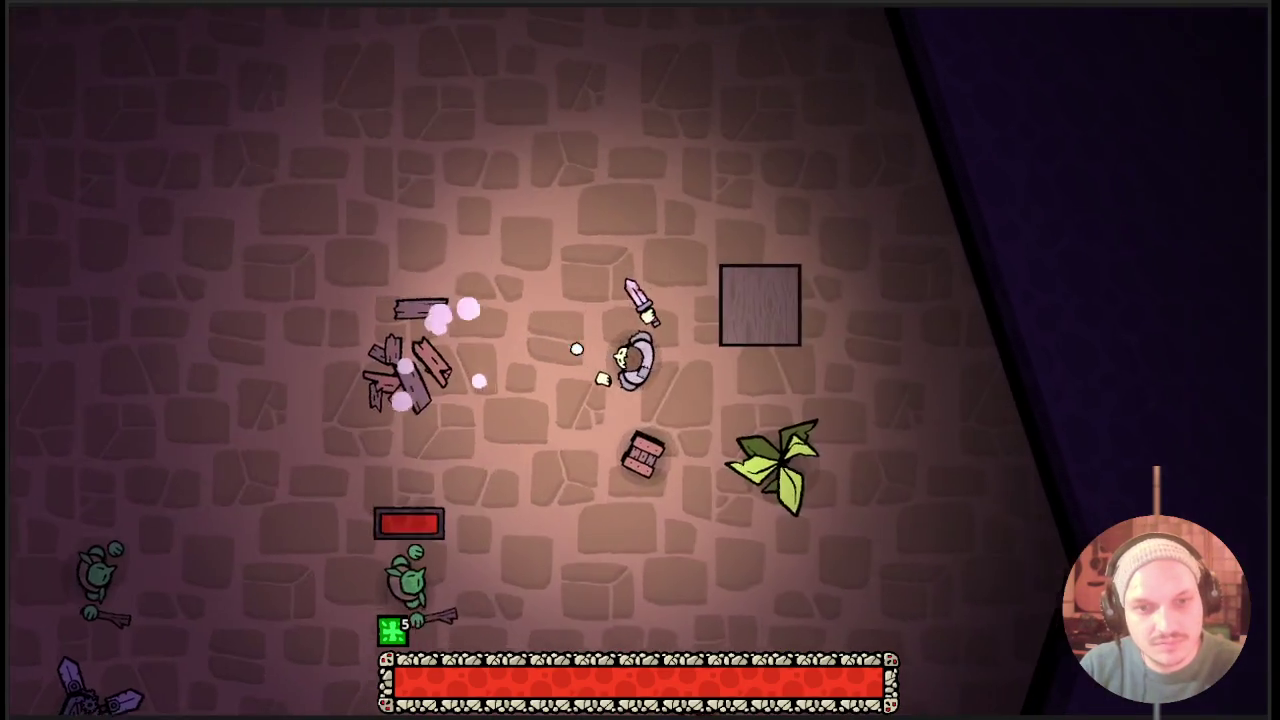
{"action": "key", "text": "s"}
{"action": "key", "text": "s"}
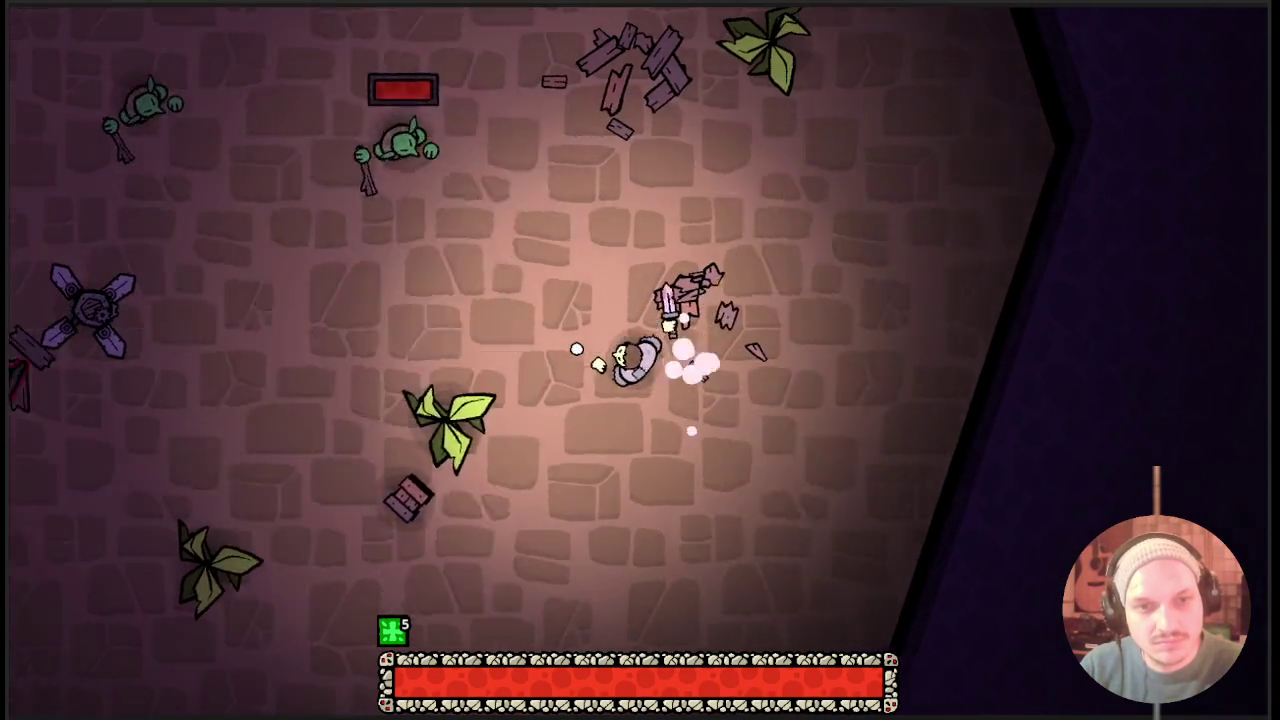
{"action": "key", "text": "a"}
{"action": "key", "text": "w"}
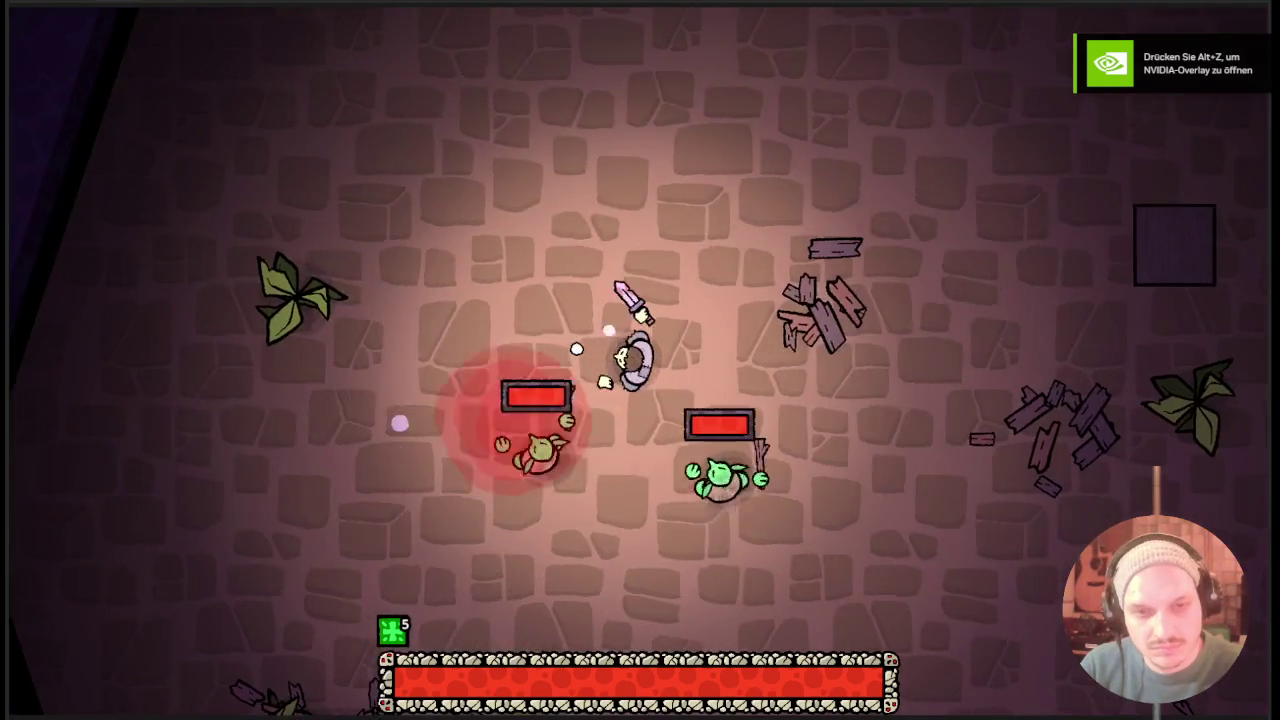
{"action": "key", "text": "Tab"}
{"action": "mouse_move", "coordinate": [169, 177]}
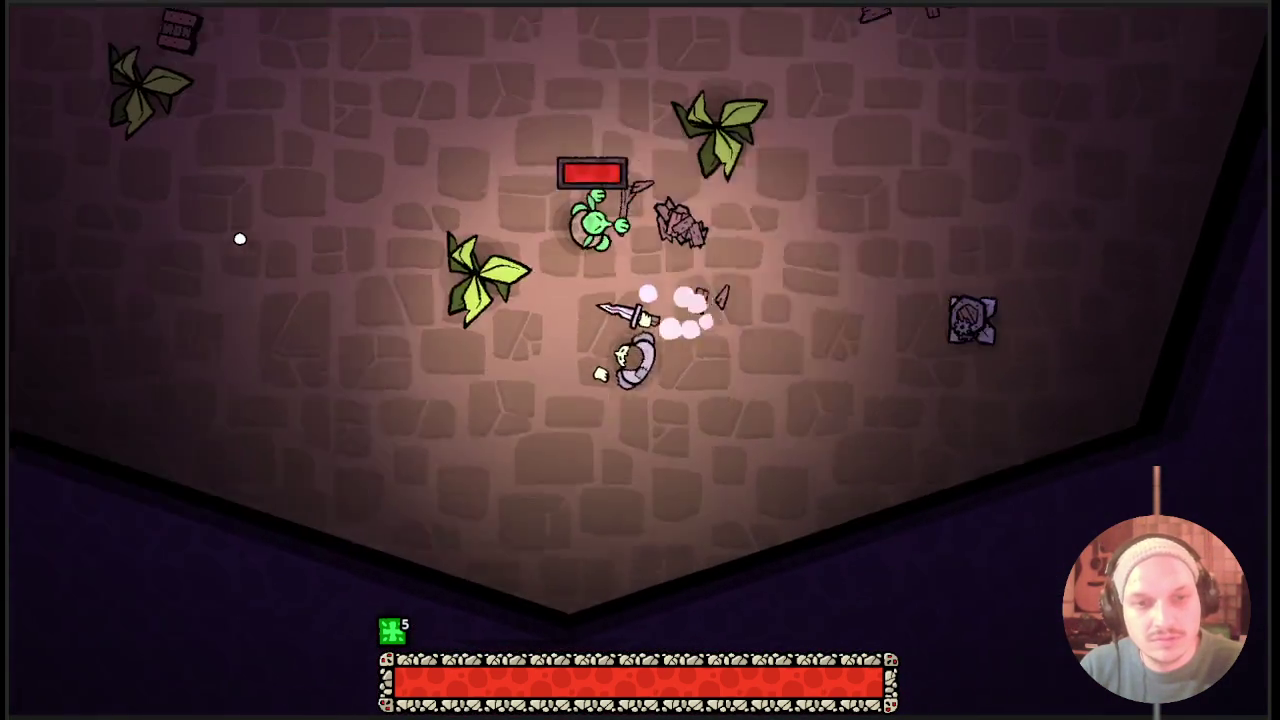
{"action": "key", "text": "Tab"}
{"action": "key", "text": "Tab"}
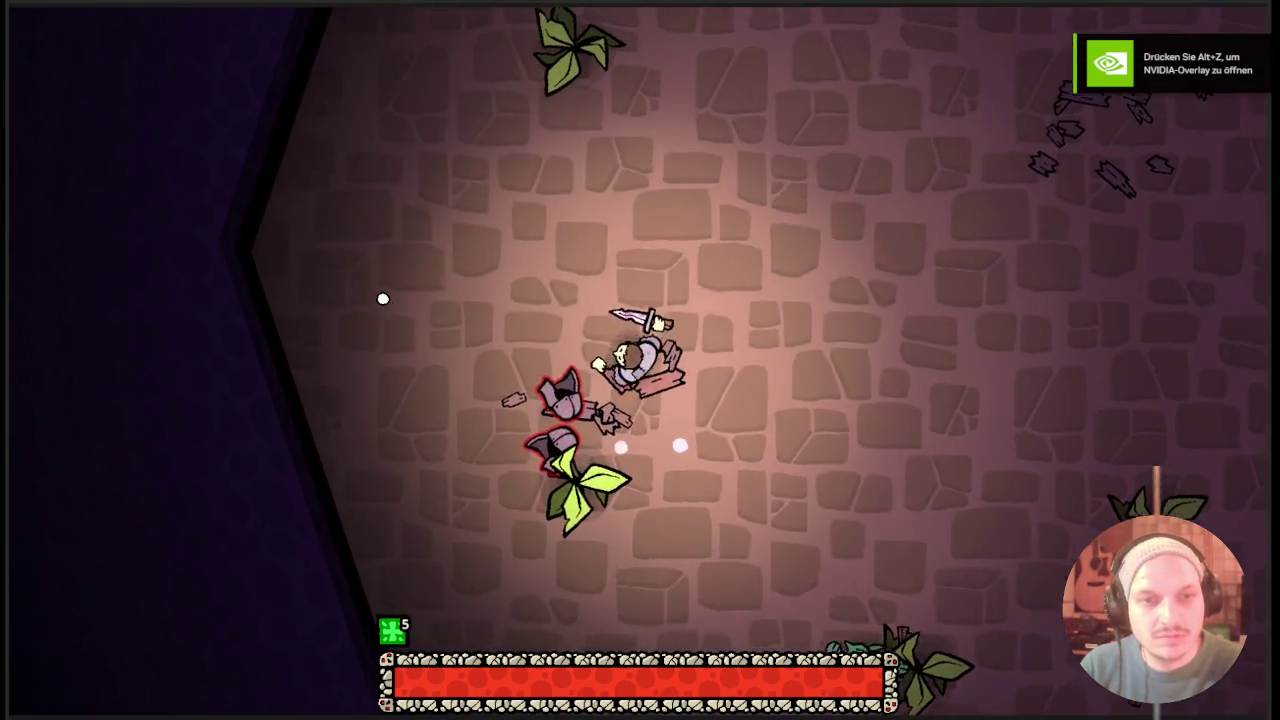
{"action": "key", "text": "Tab"}
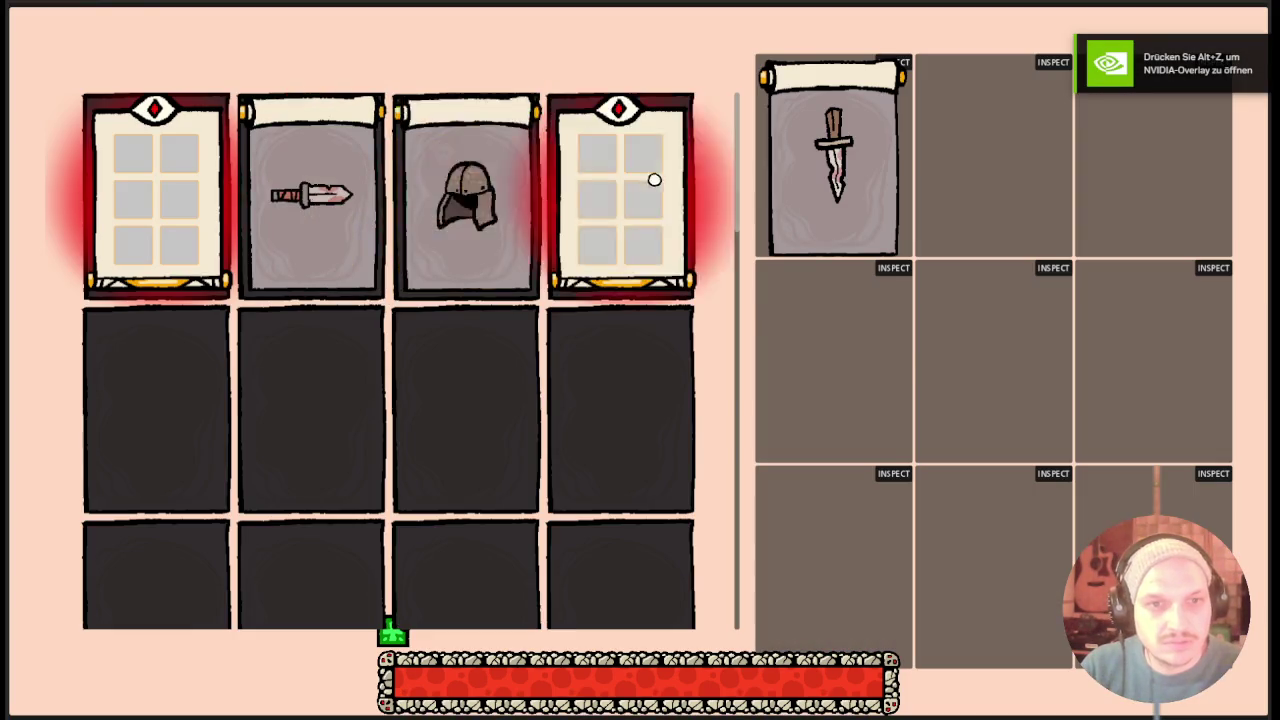
Walk toward enemies, drag the poison perk card into the right-hand storage grid, and resume attacking.
{"action": "key", "text": "Tab"}
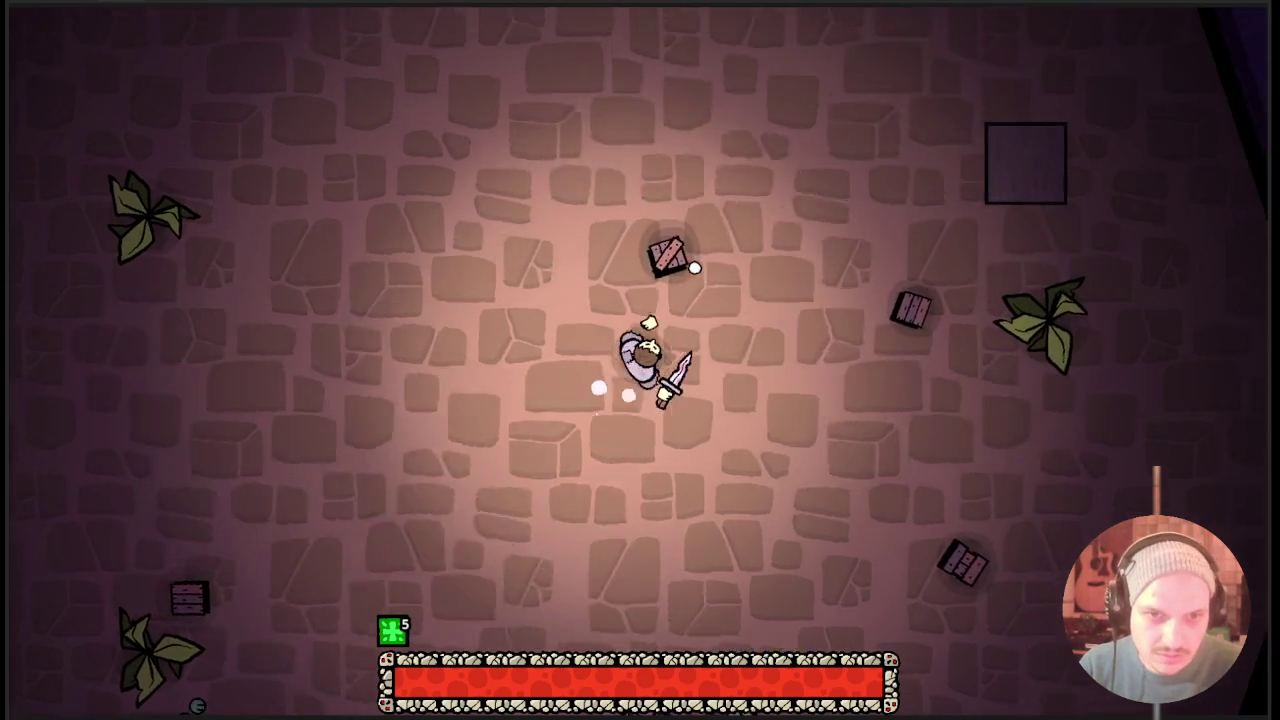
{"action": "key", "text": "s"}
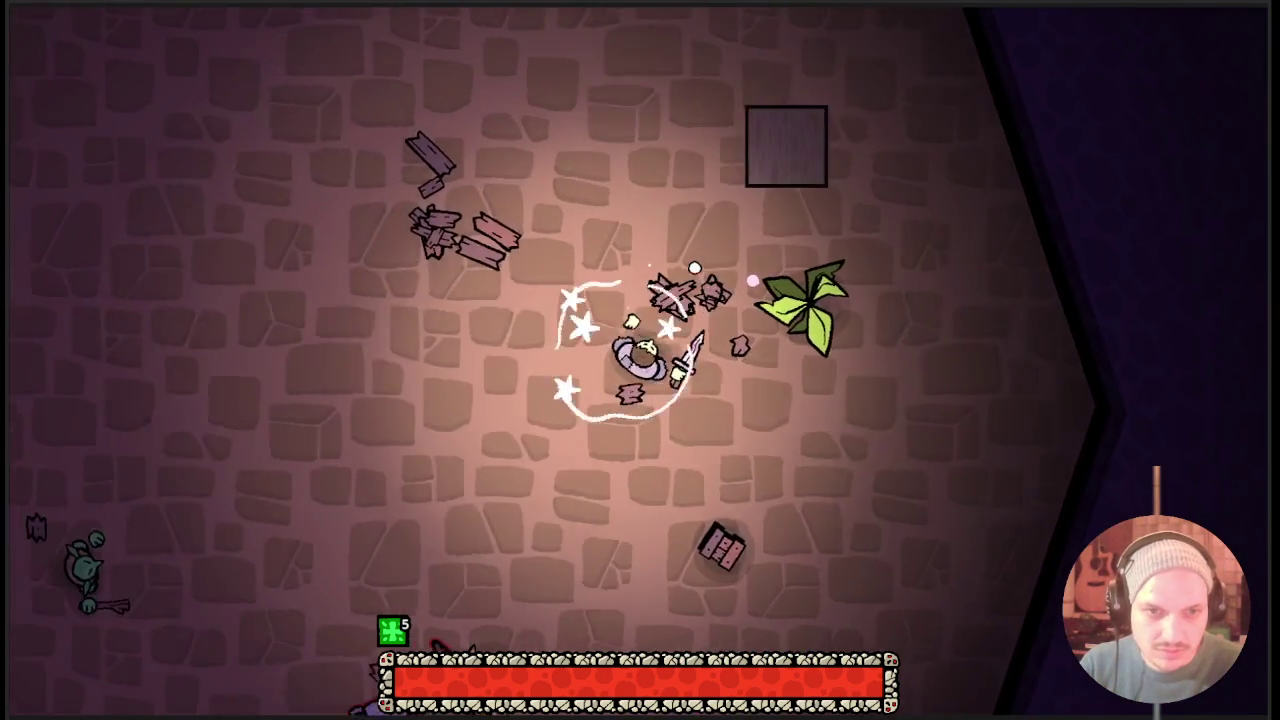
{"action": "key", "text": "d"}
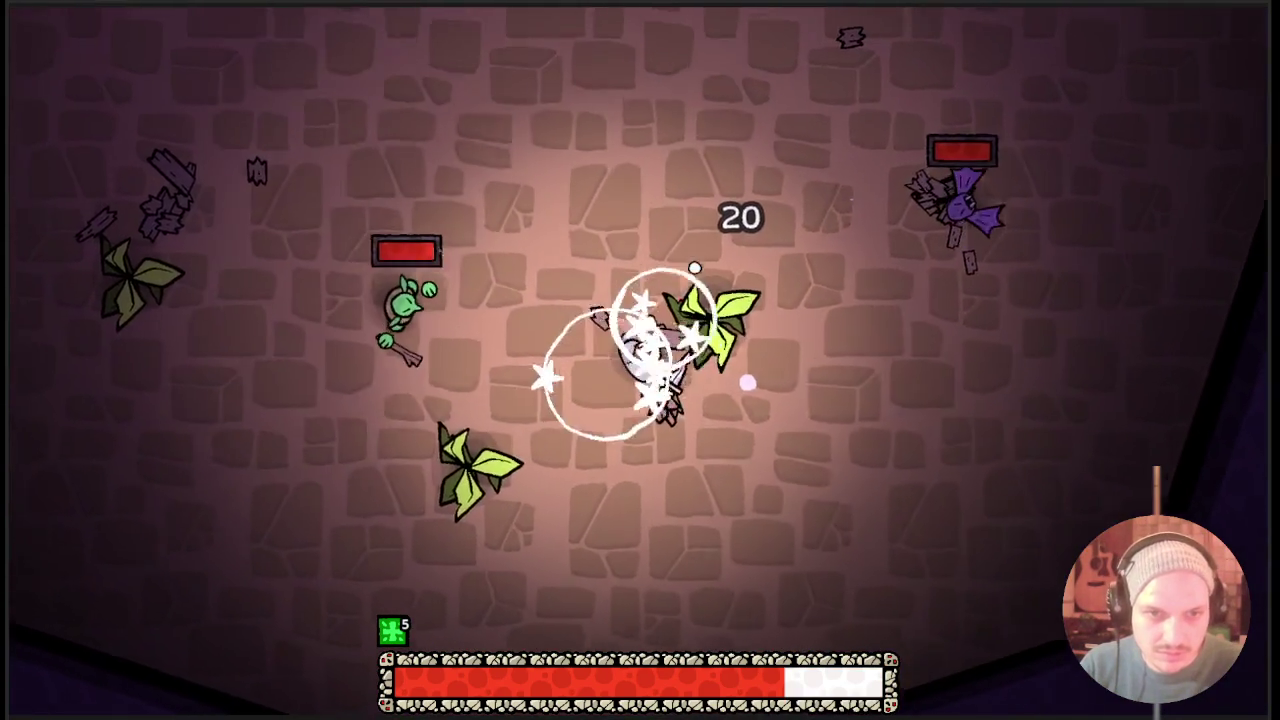
{"action": "key", "text": "i"}
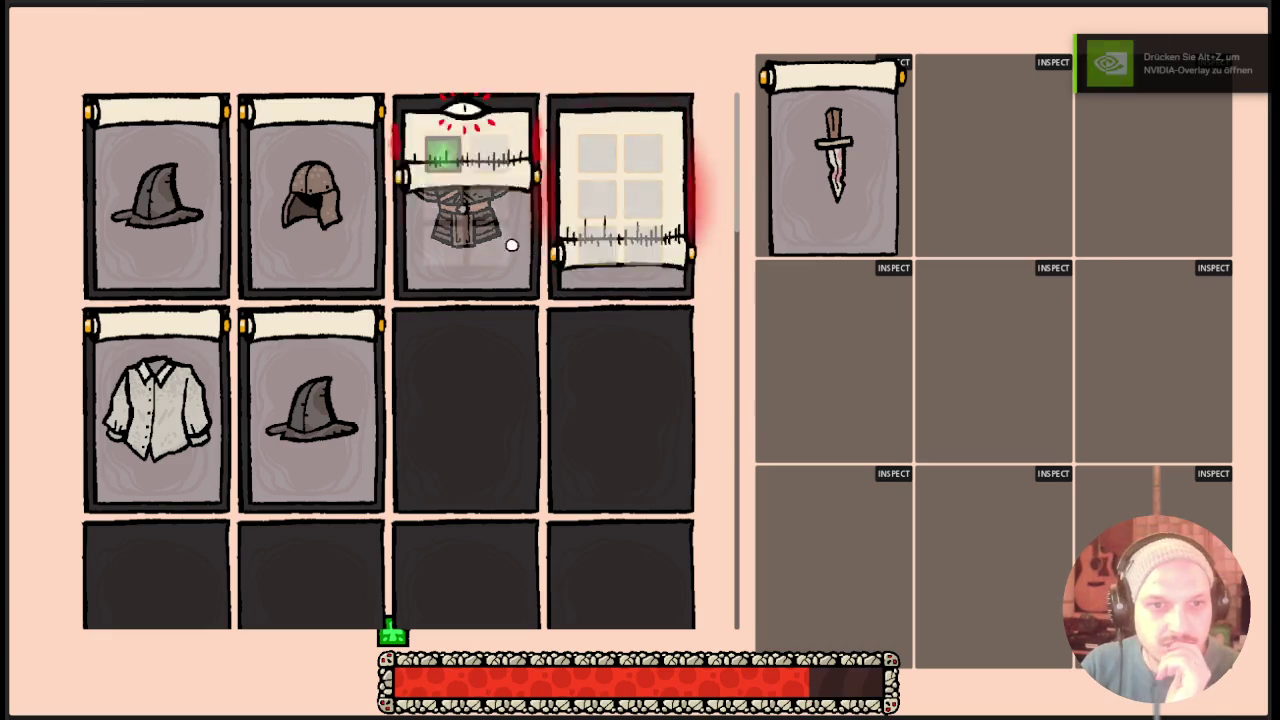
{"action": "mouse_move", "coordinate": [243, 204]}
{"action": "left_mouse_down"}
{"action": "mouse_move", "coordinate": [166, 409]}
{"action": "mouse_move", "coordinate": [300, 439]}
{"action": "left_mouse_up"}
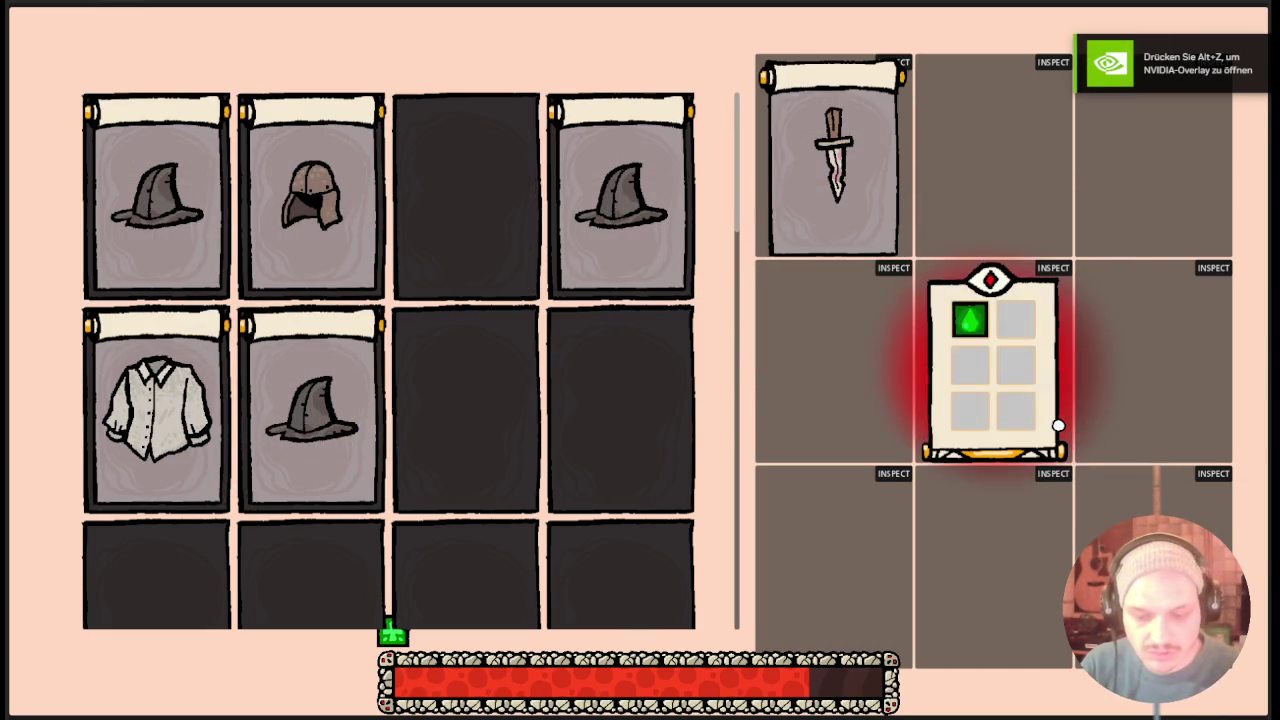
{"action": "key", "text": "Tab"}
{"action": "left_click", "coordinate": [810, 343]}
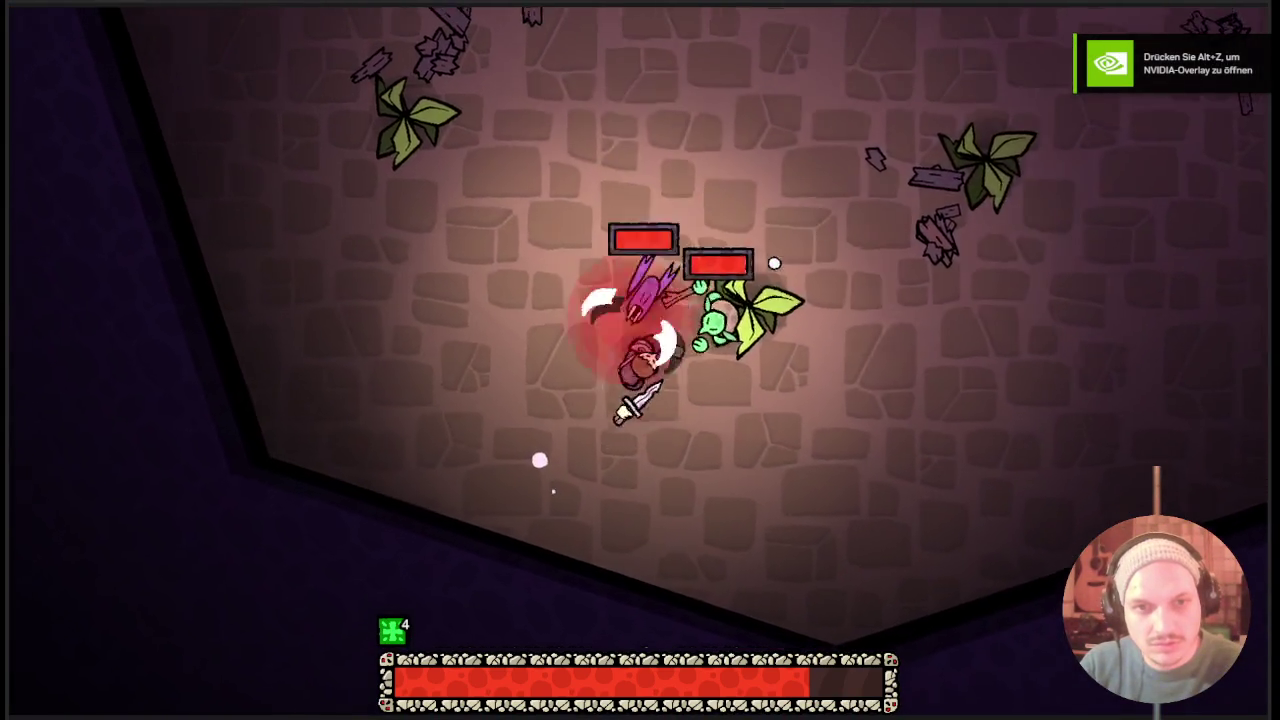
Slash at nearby enemies while moving around the room as poison damages them.
{"action": "left_click", "coordinate": [640, 486]}
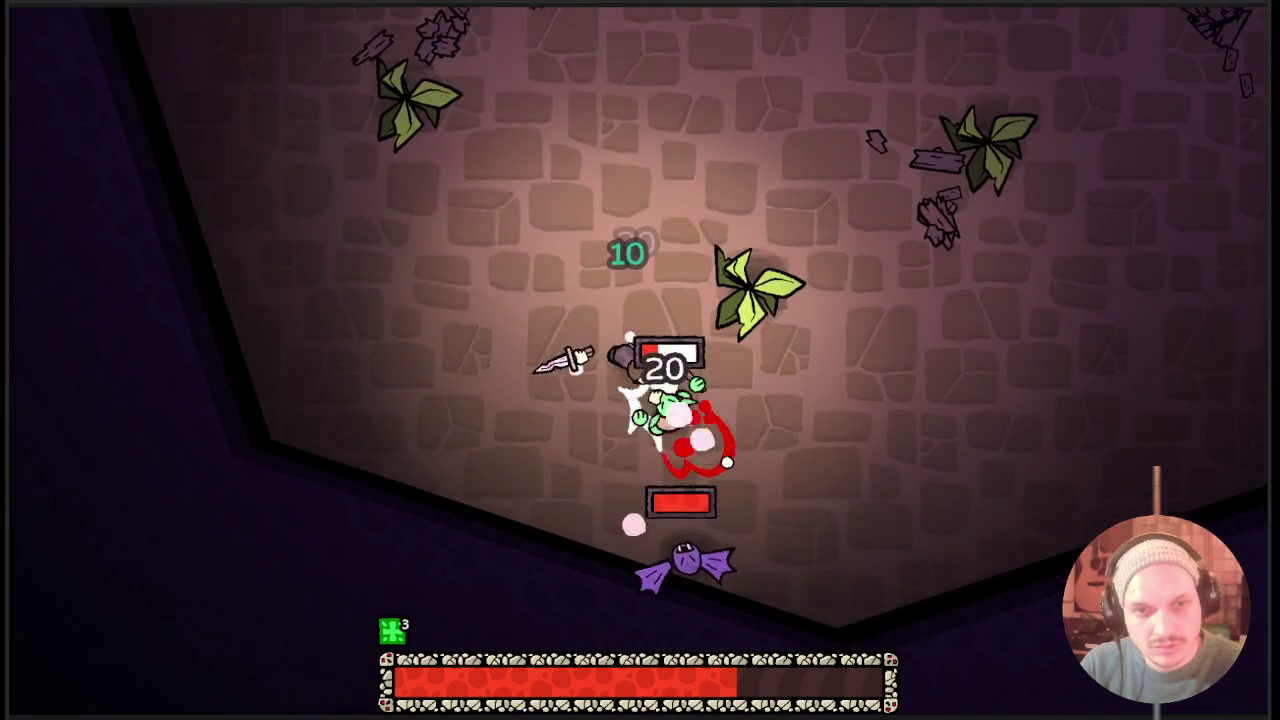
{"action": "key", "text": "w"}
{"action": "key", "text": "a"}
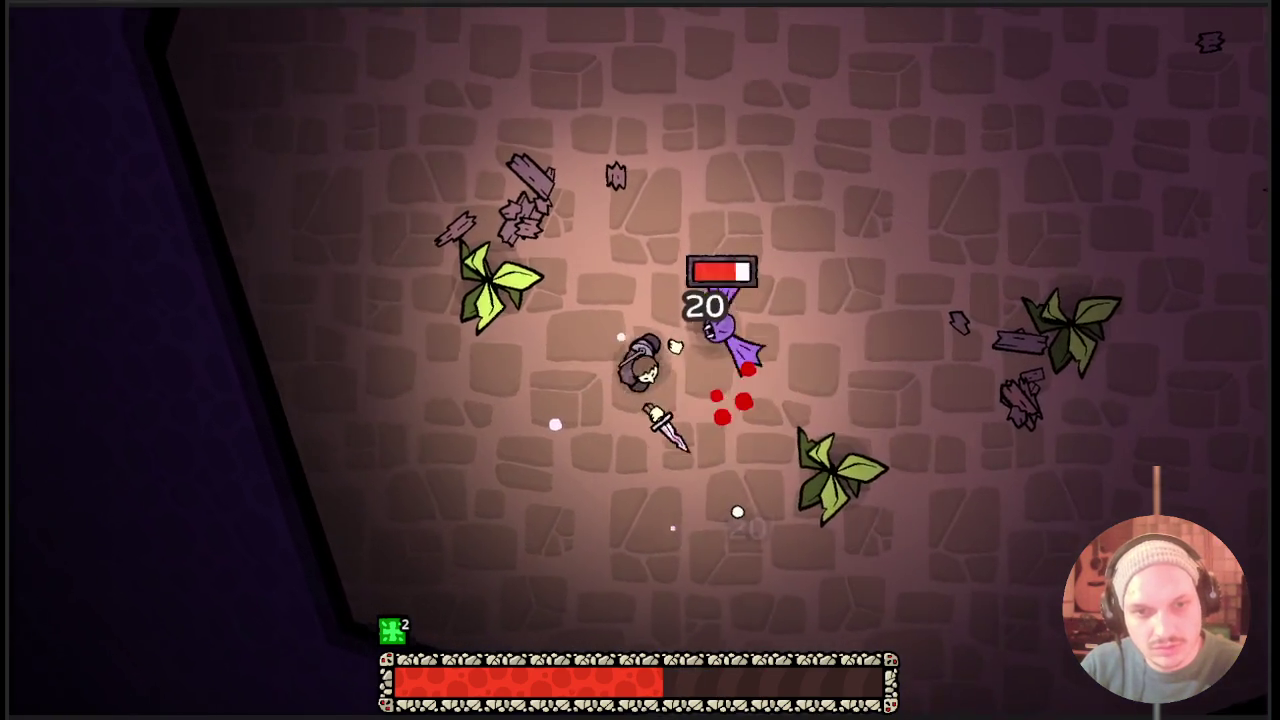
{"action": "key", "text": "d"}
{"action": "key", "text": "w"}
{"action": "key", "text": "d"}
{"action": "key", "text": "w"}
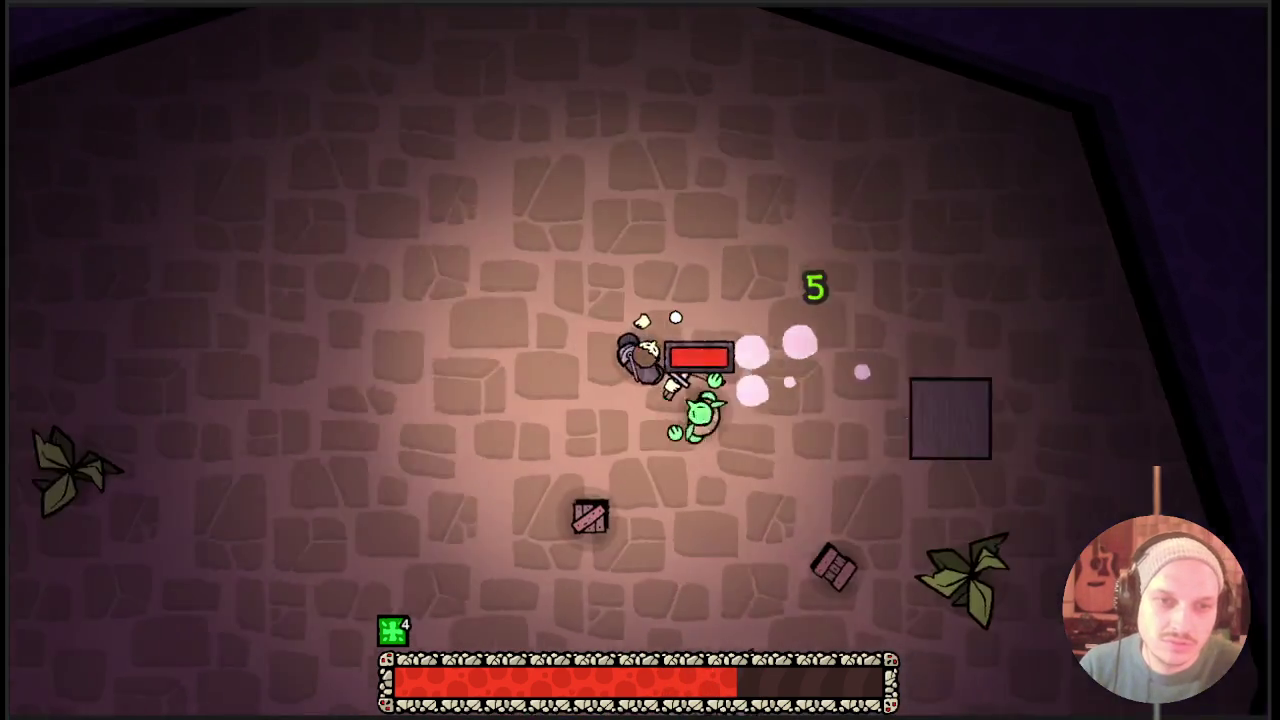
{"action": "key", "text": "a"}
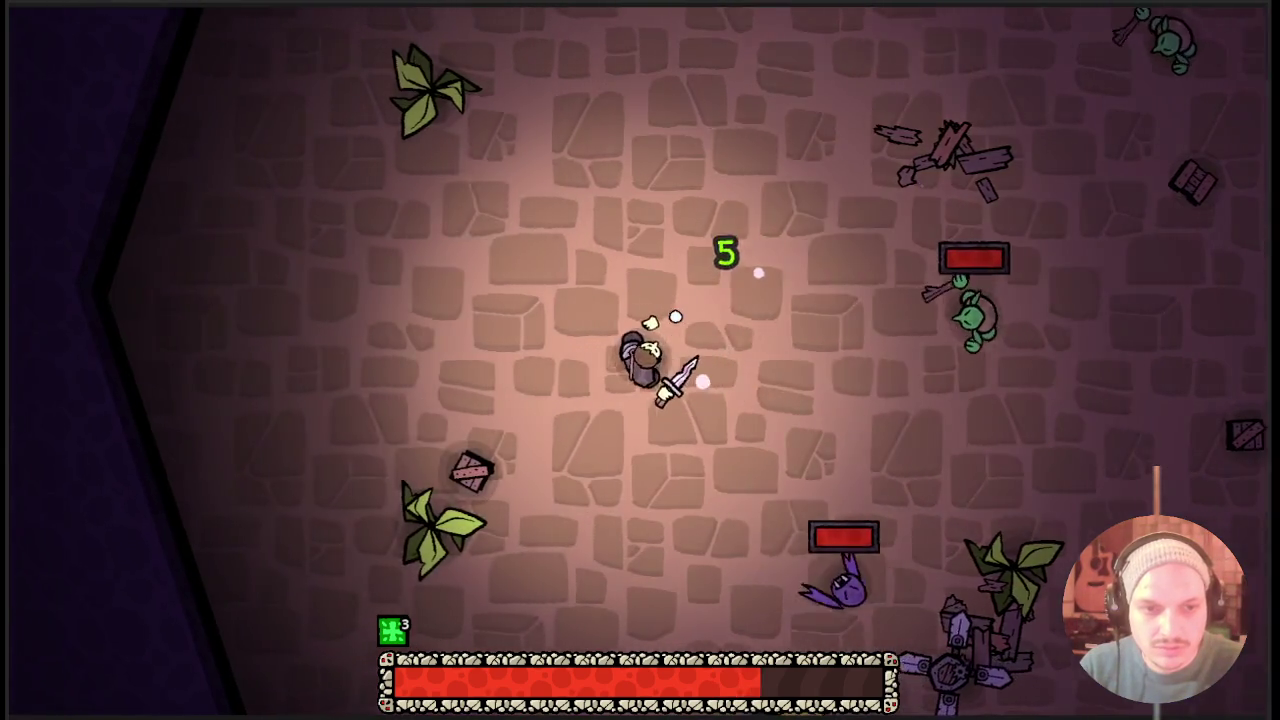
{"action": "key", "text": "s"}
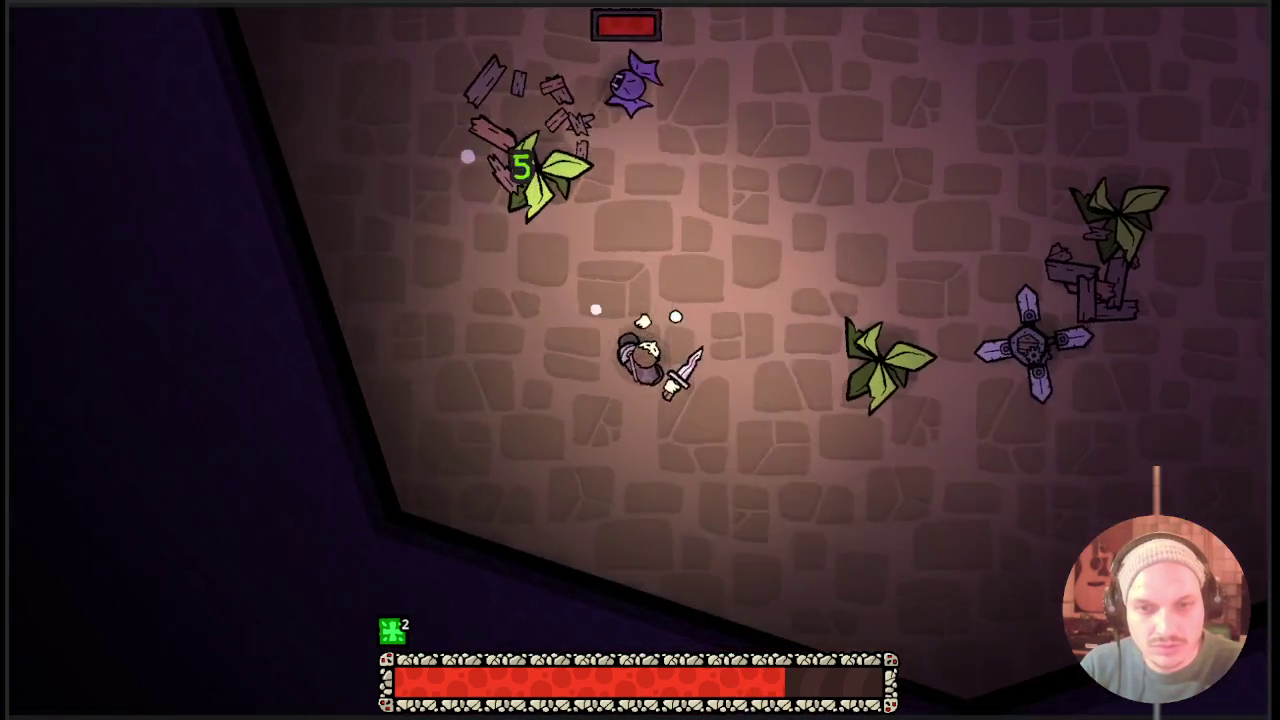
{"action": "key", "text": "d"}
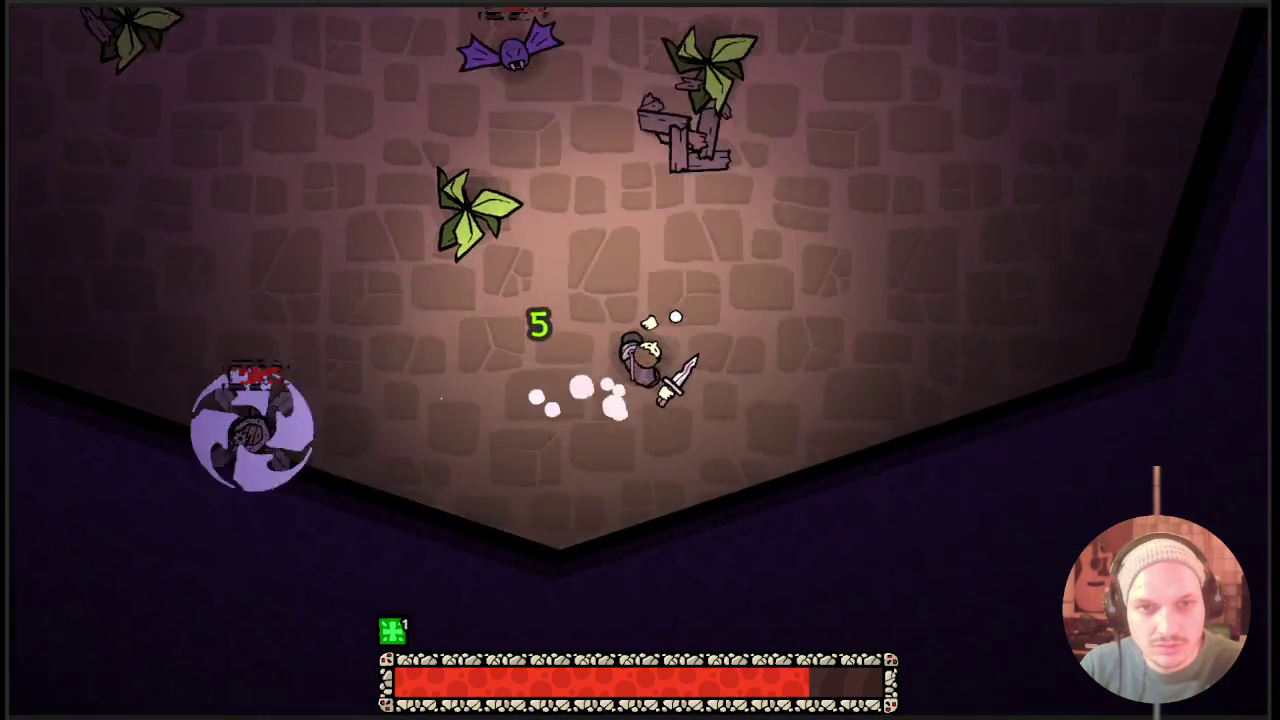
{"action": "key", "text": "w"}
Keep fighting, then check the inventory's hats, helmet, shirt and empty perk container before closing it.
{"action": "key", "text": "w"}
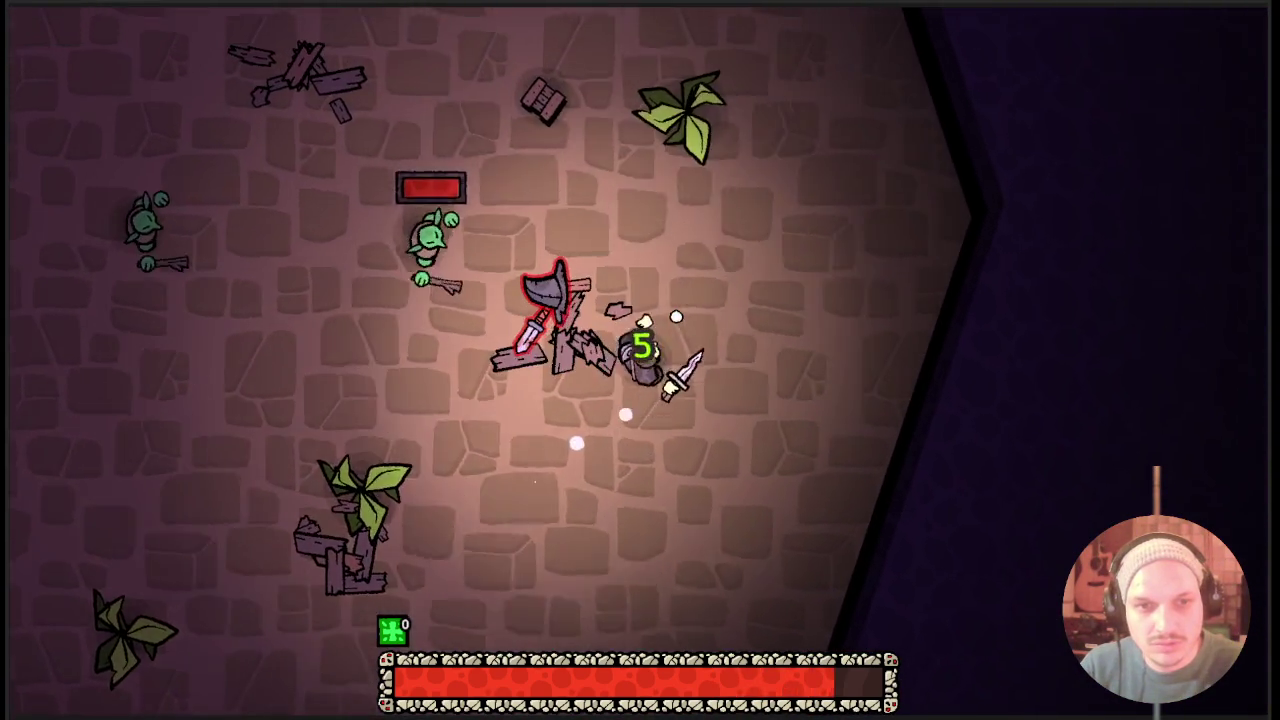
{"action": "key", "text": "a"}
{"action": "key", "text": "d"}
{"action": "key", "text": "w"}
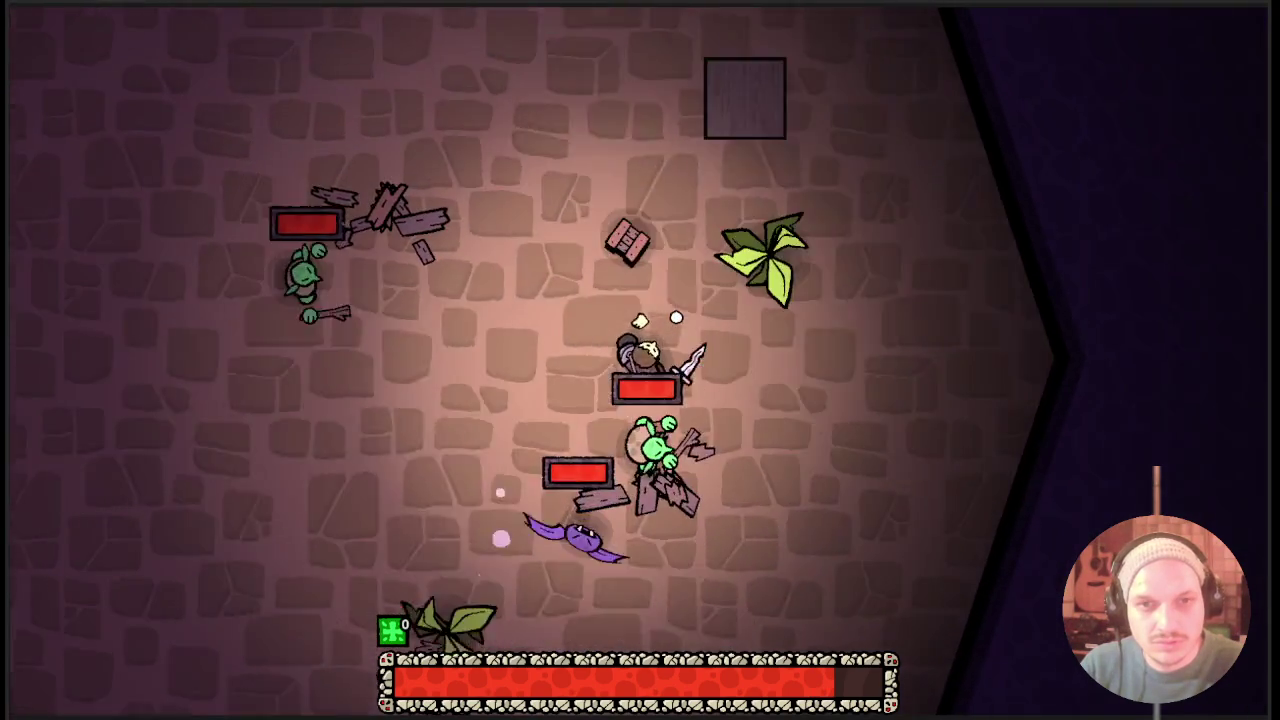
{"action": "key", "text": "w"}
{"action": "key", "text": "Tab"}
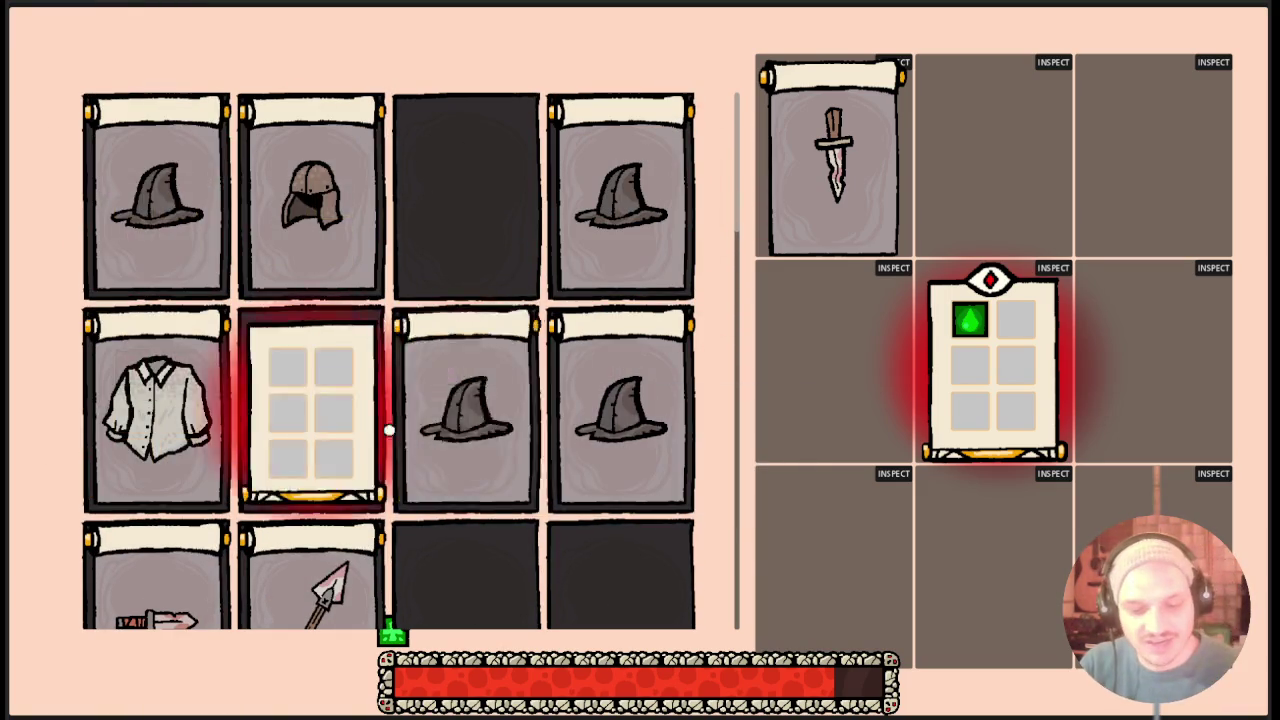
{"action": "key", "text": "Tab"}
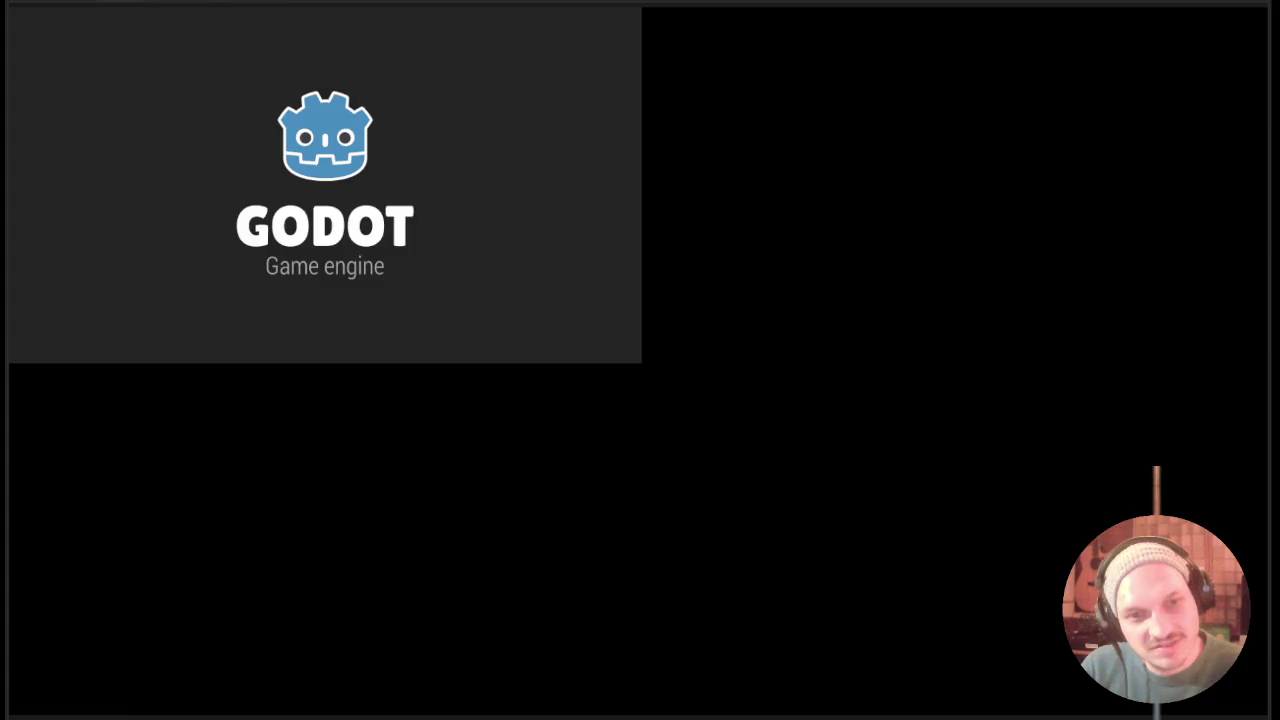
Fight the first enemies, moving down-right and then left while swinging the sword.
{"action": "key", "text": "s+d"}
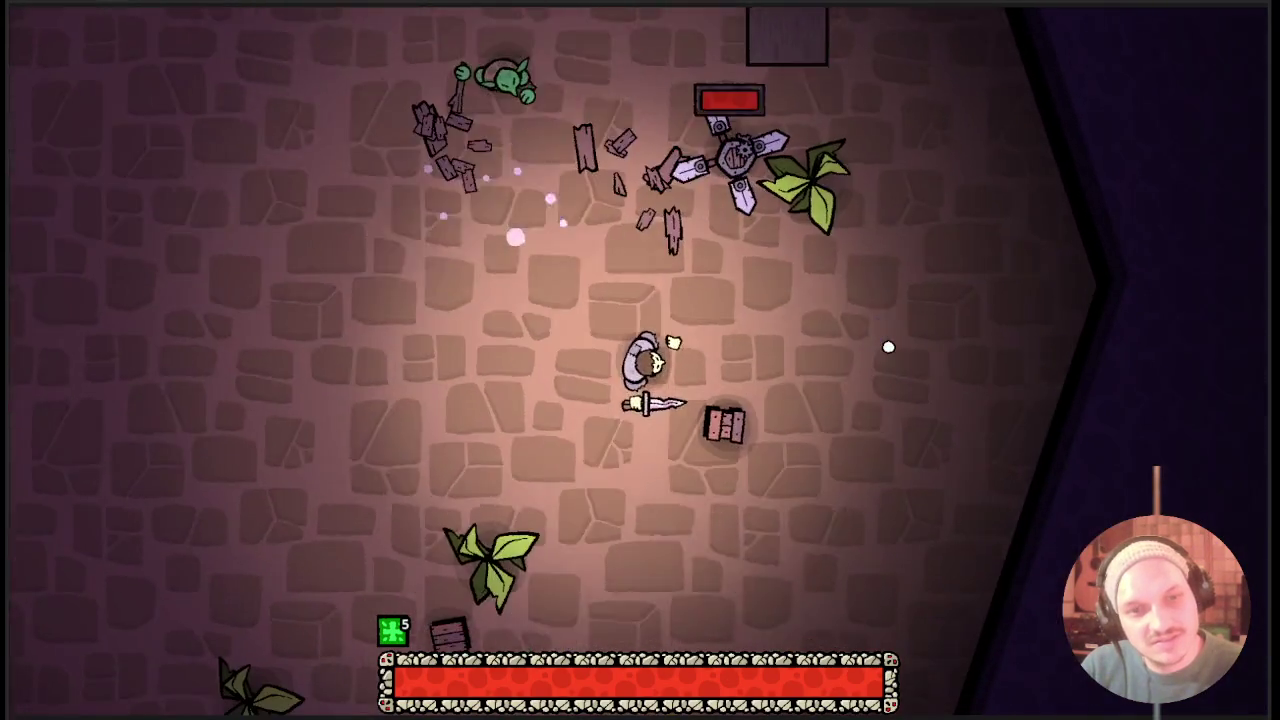
{"action": "left_click", "coordinate": [888, 347]}
{"action": "key", "text": "a"}
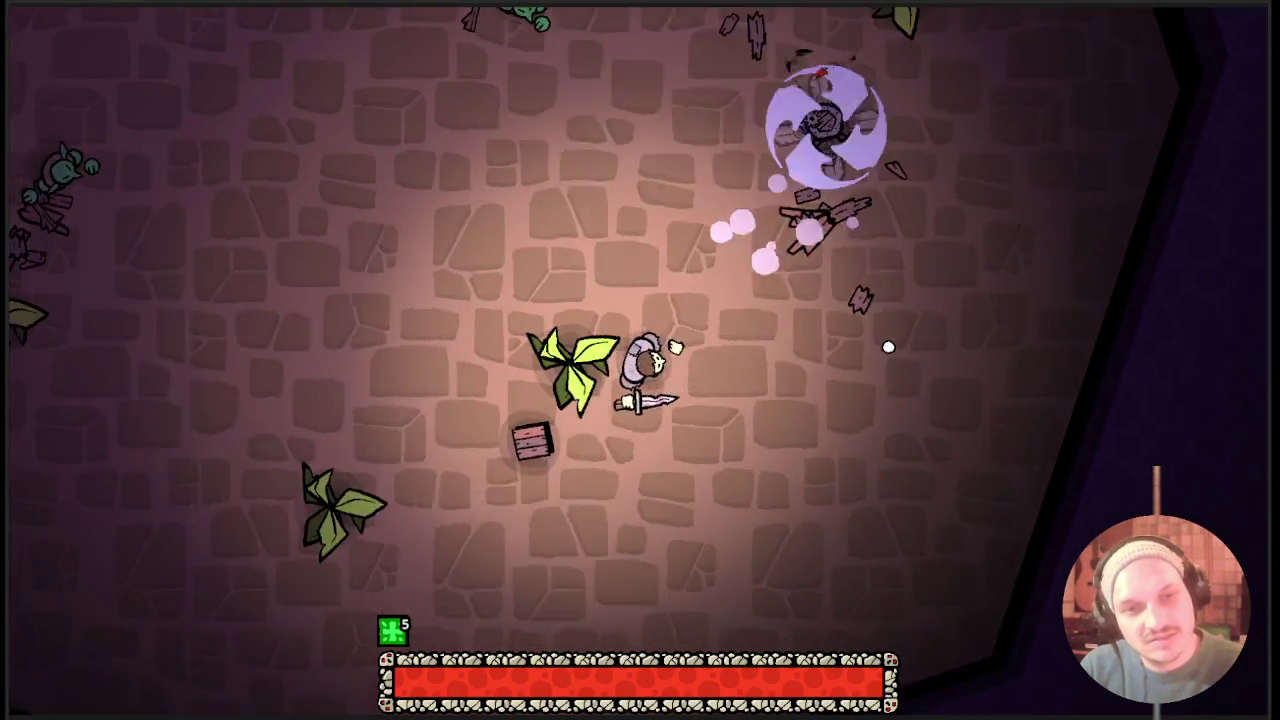
{"action": "left_click", "coordinate": [888, 347]}
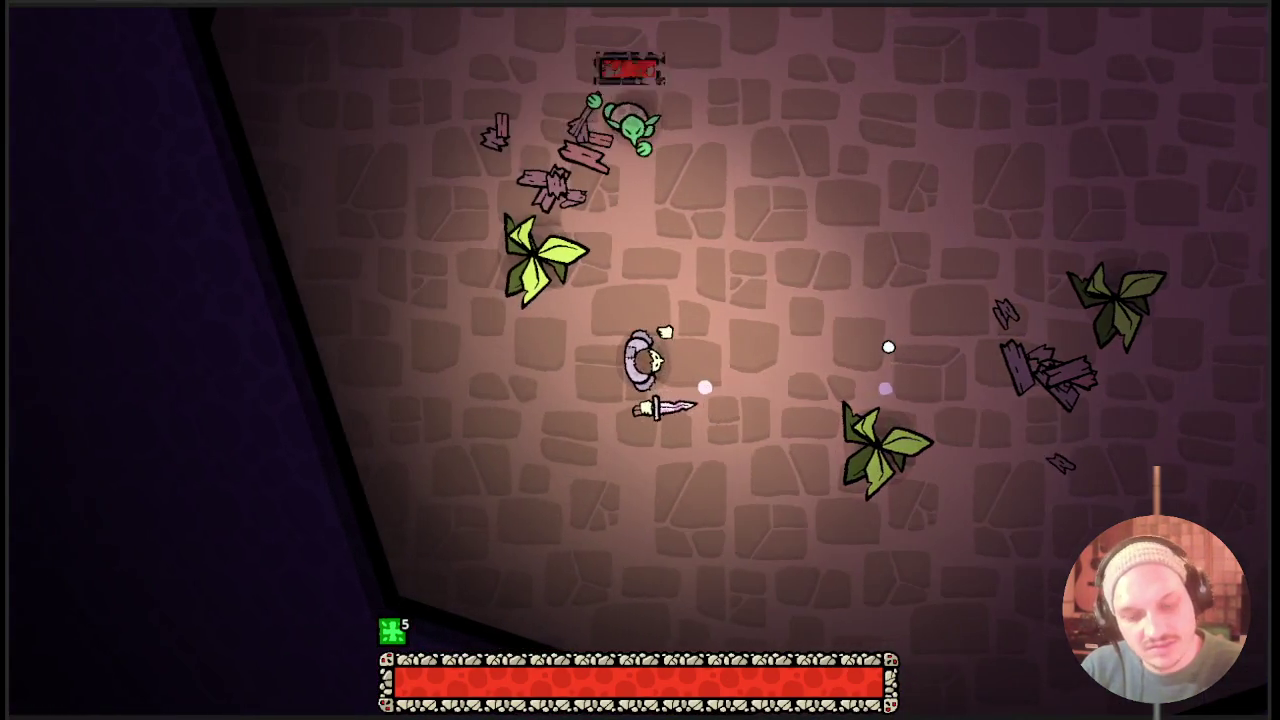
In the inventory, flip cards and drop one into an inspect slot to view its perk slots.
{"action": "key", "text": "Tab"}
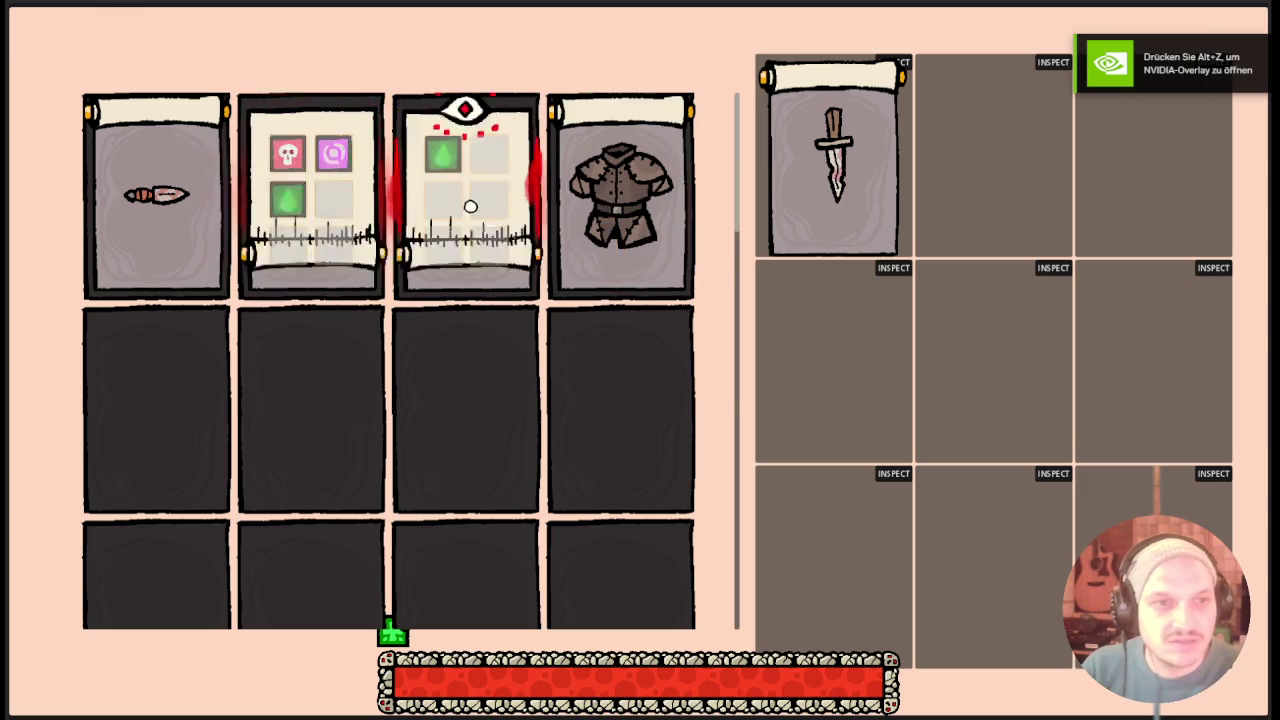
{"action": "left_click", "coordinate": [464, 203]}
{"action": "left_click_drag", "start_coordinate": [380, 213], "coordinate": [910, 165]}
{"action": "left_click", "coordinate": [196, 224]}
{"action": "key", "text": "Tab"}
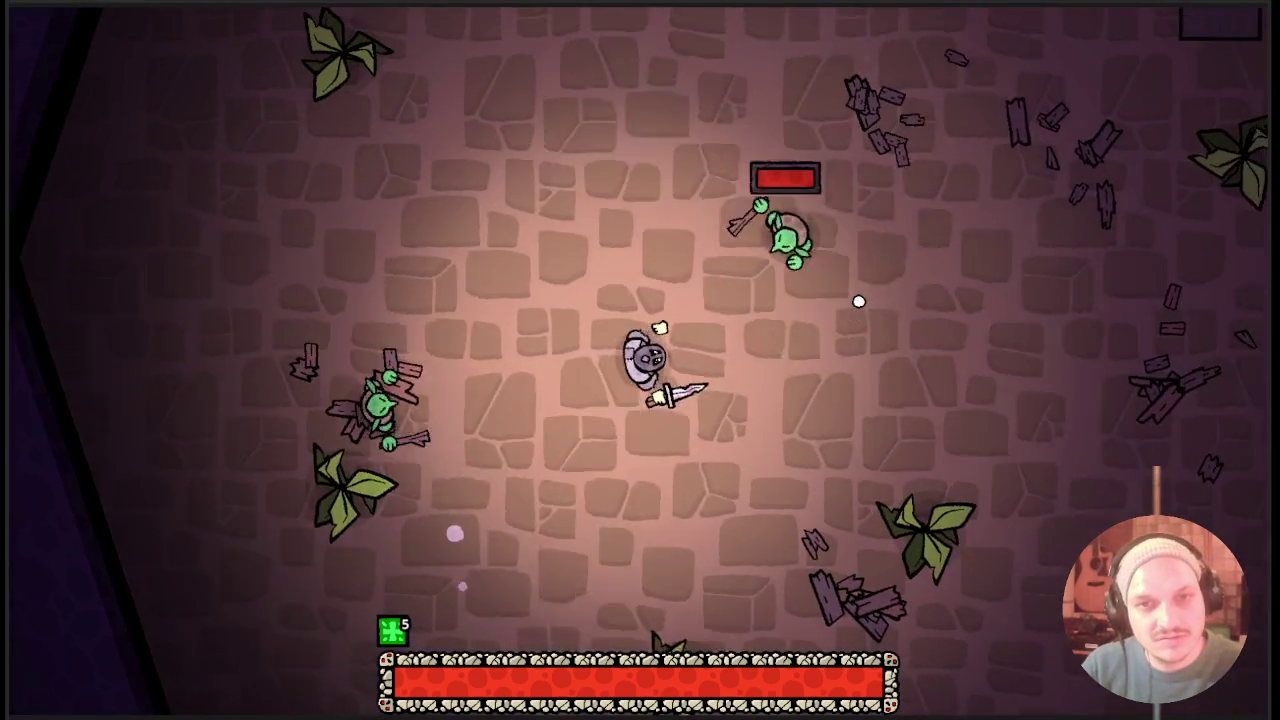
Fight the goblins and smash crates while moving around the room.
{"action": "key", "text": "d"}
{"action": "left_click", "coordinate": [858, 301]}
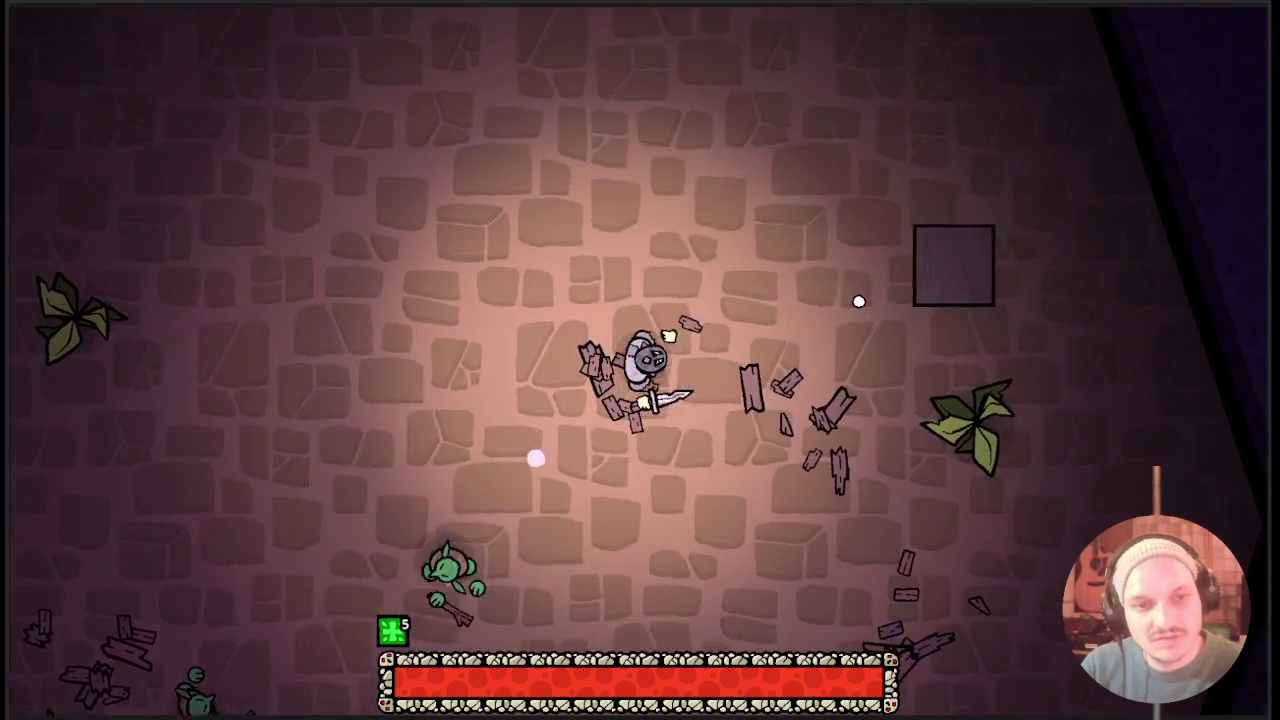
{"action": "key", "text": "d"}
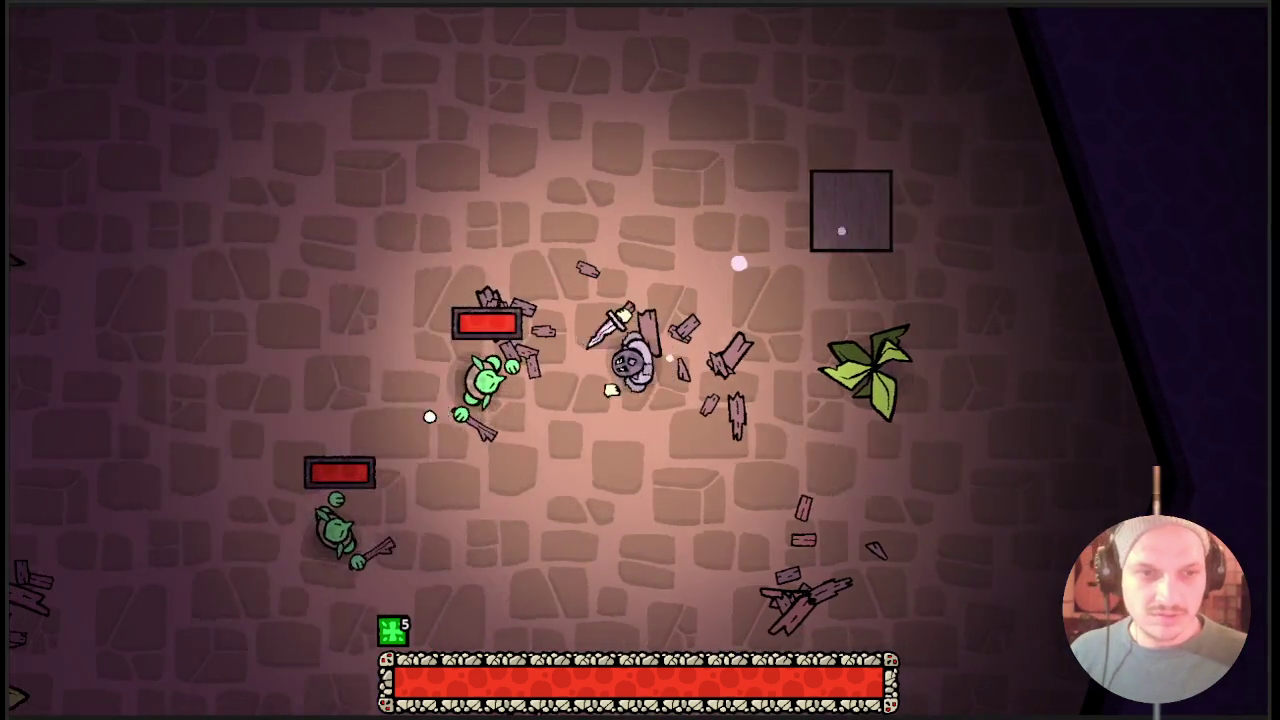
{"action": "key", "text": "s"}
{"action": "left_click", "coordinate": [738, 263]}
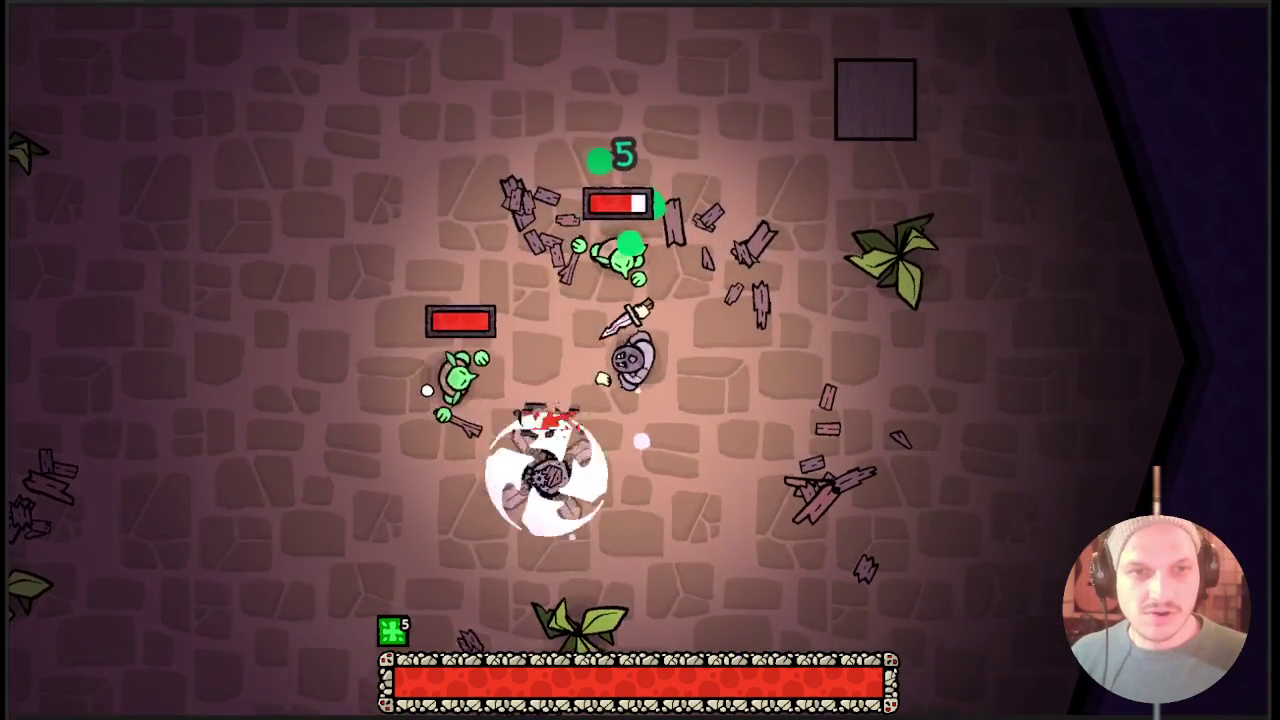
{"action": "key", "text": "w"}
{"action": "left_click", "coordinate": [641, 440]}
{"action": "key", "text": "a"}
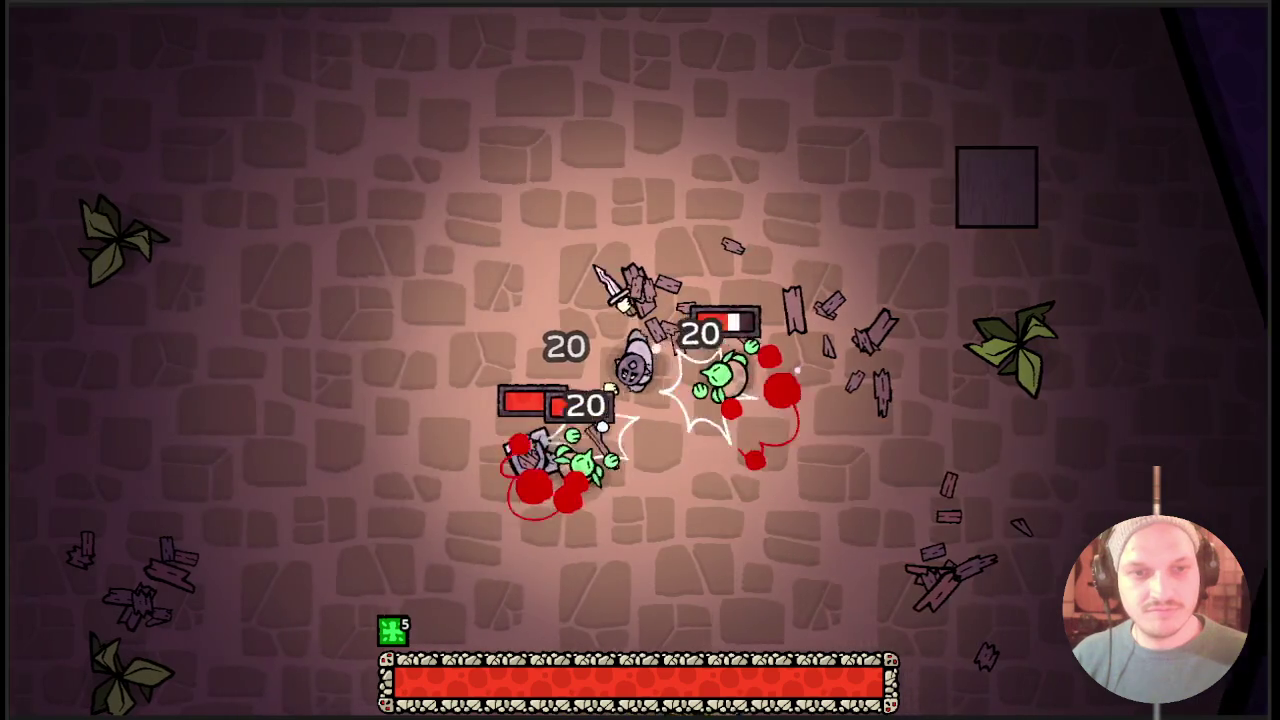
{"action": "key", "text": "d"}
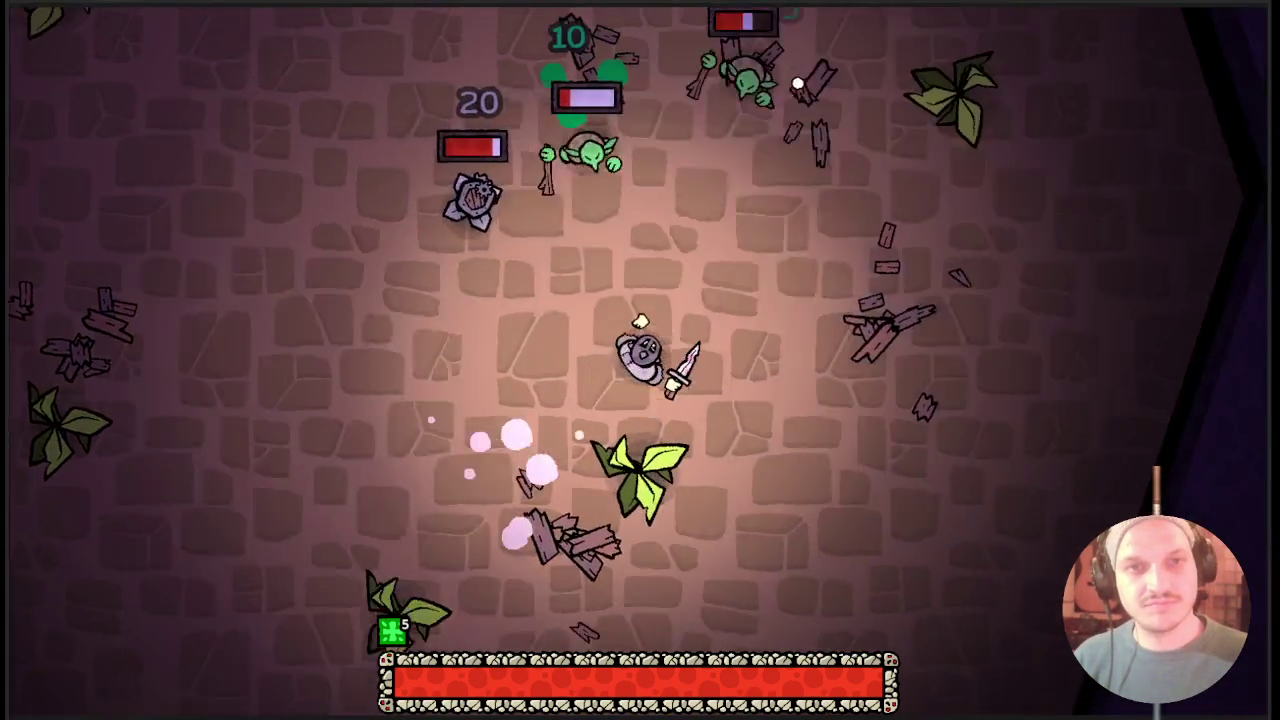
{"action": "key", "text": "w"}
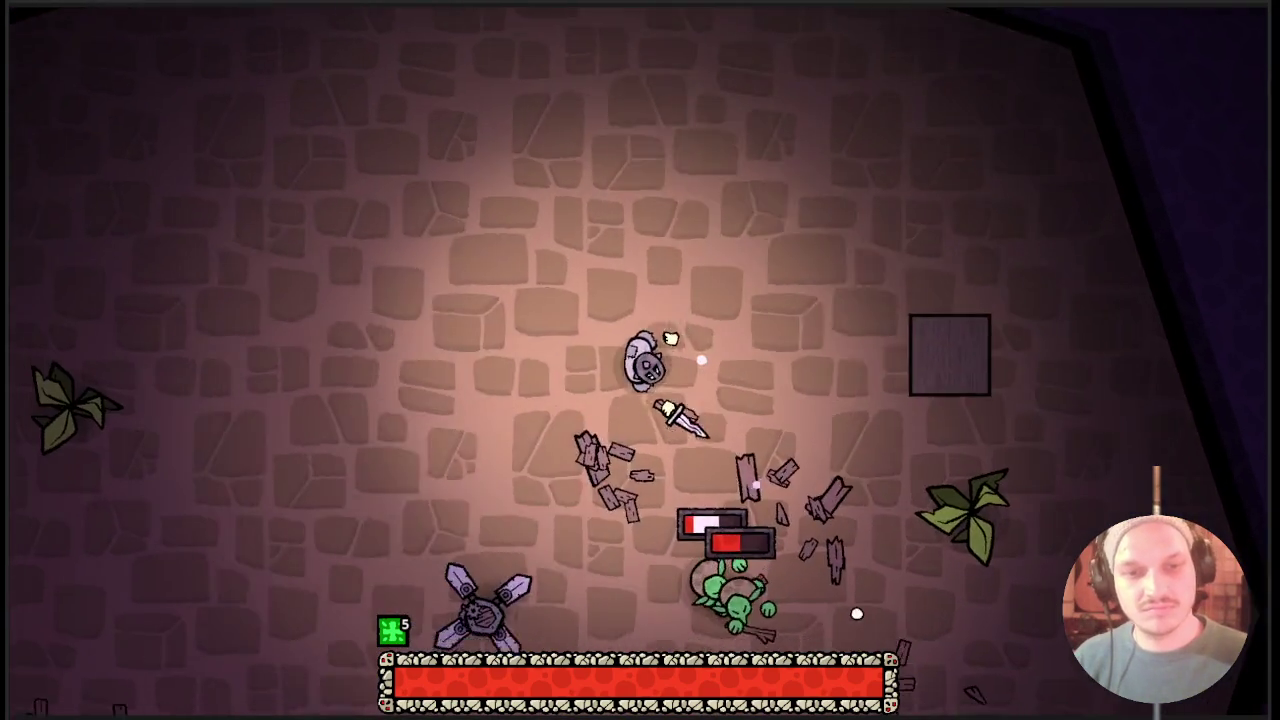
{"action": "key", "text": "s"}
Keep attacking the remaining goblins, then bring the inventory back up.
{"action": "left_click", "coordinate": [857, 611]}
{"action": "key", "text": "d"}
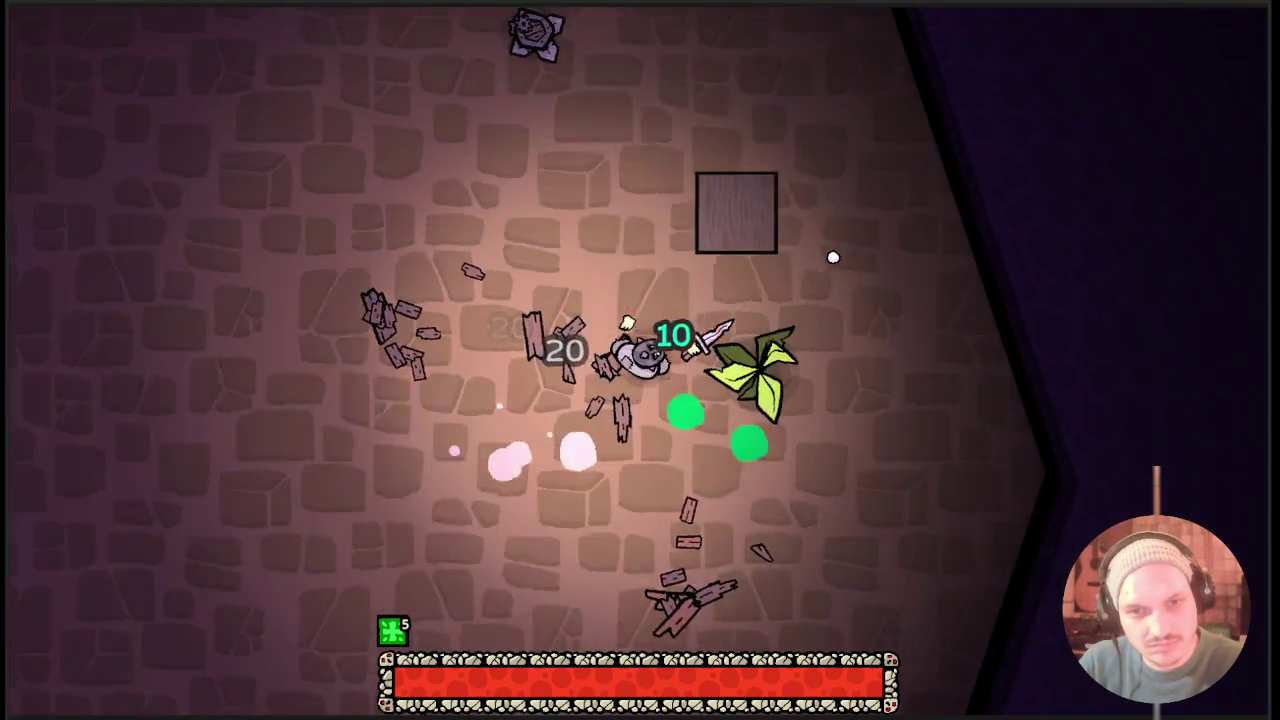
{"action": "key", "text": "w"}
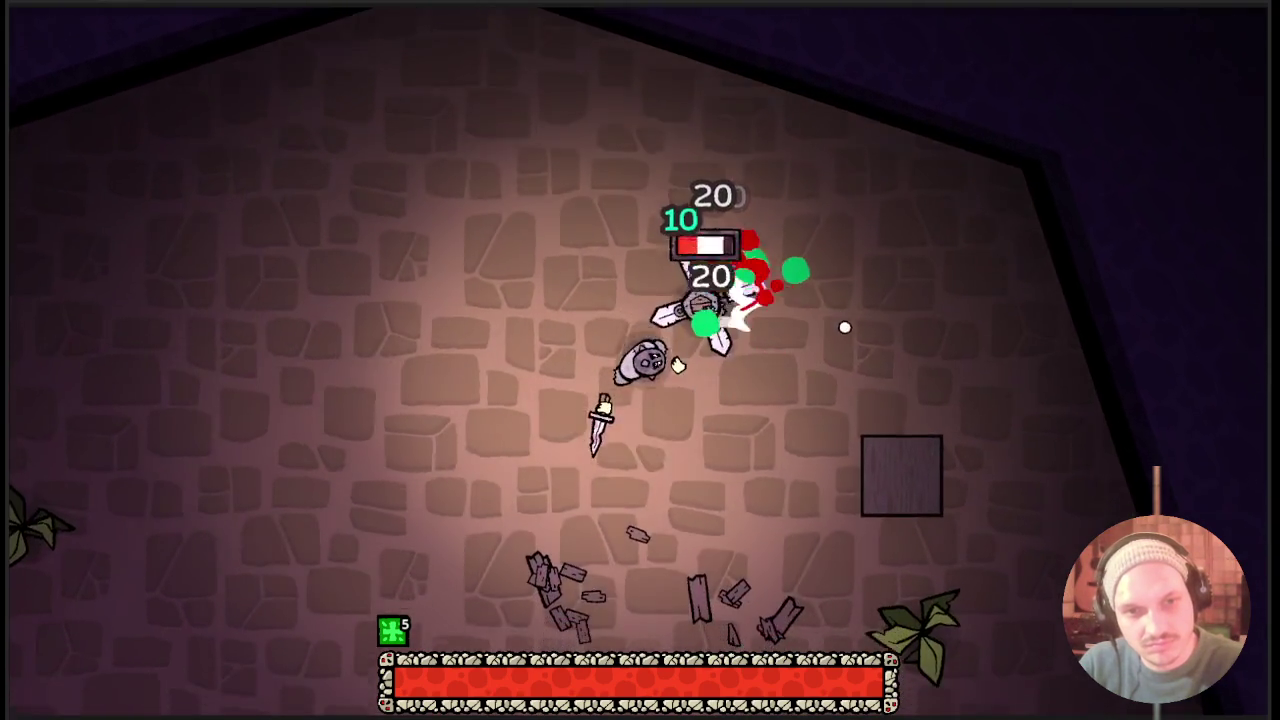
{"action": "key", "text": "s"}
{"action": "left_click", "coordinate": [844, 327]}
{"action": "key", "text": "a"}
{"action": "key", "text": "d"}
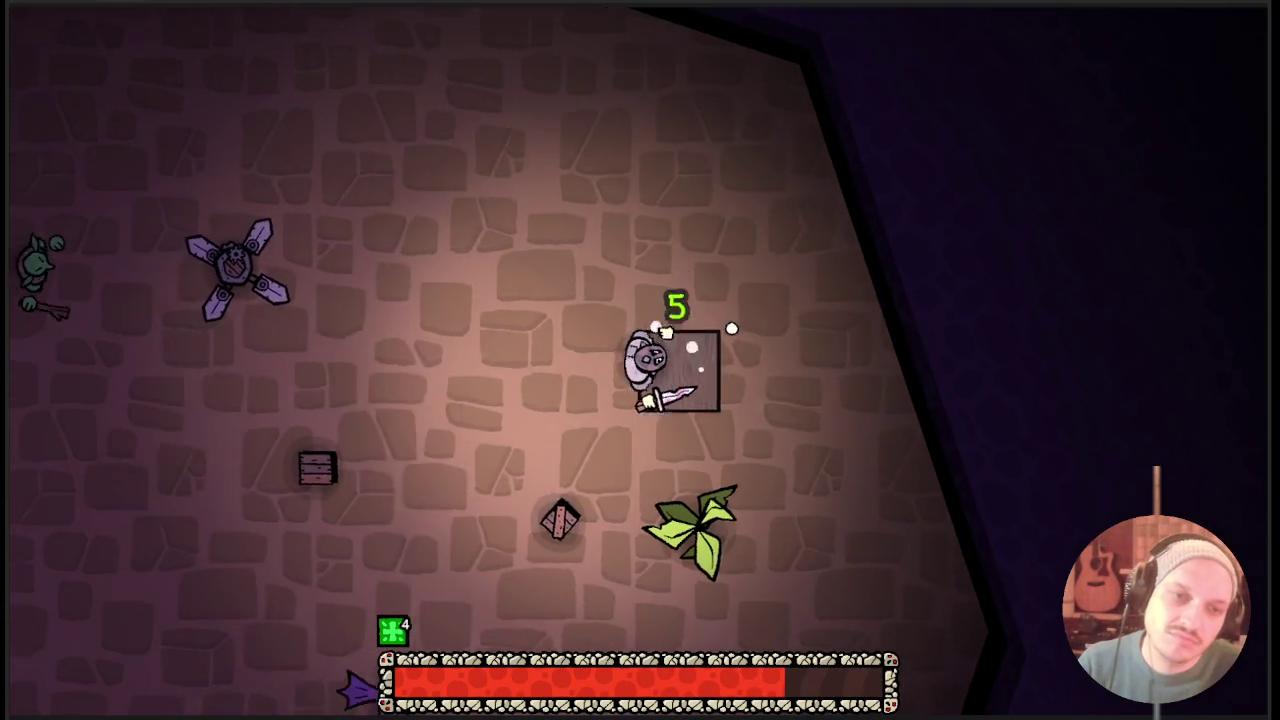
{"action": "key", "text": "s"}
{"action": "key", "text": "d"}
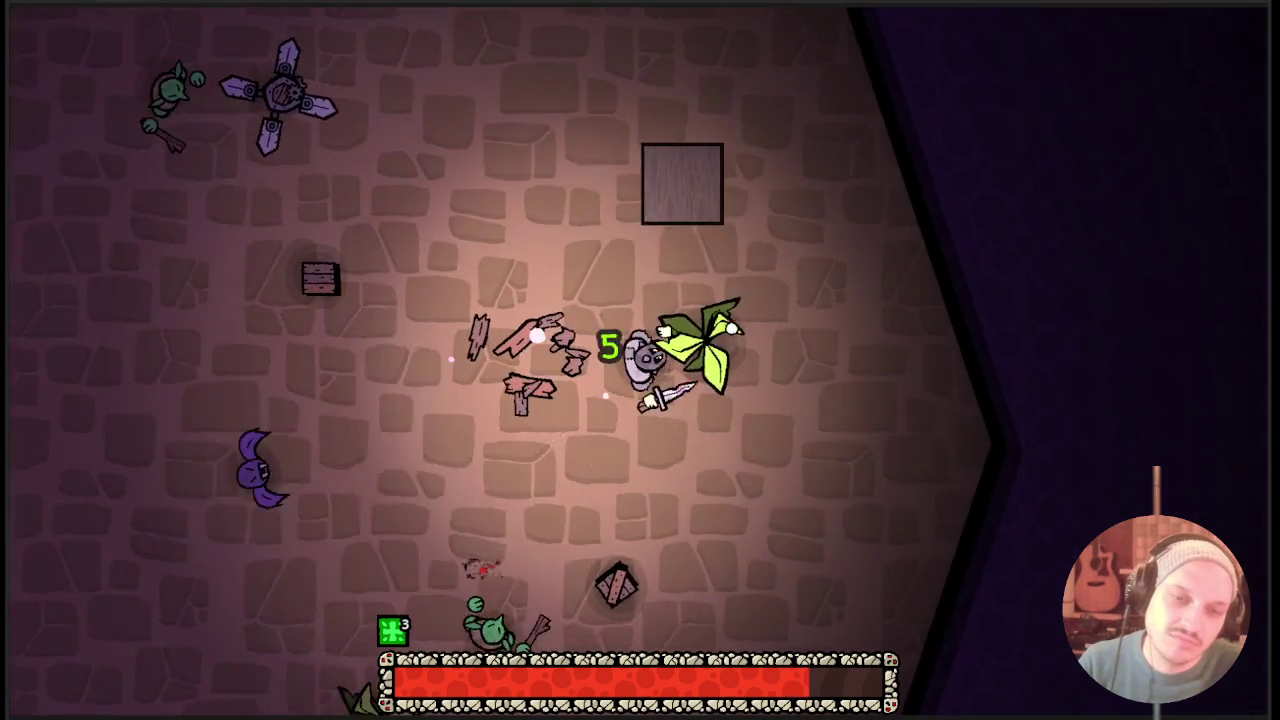
{"action": "key", "text": "Tab"}
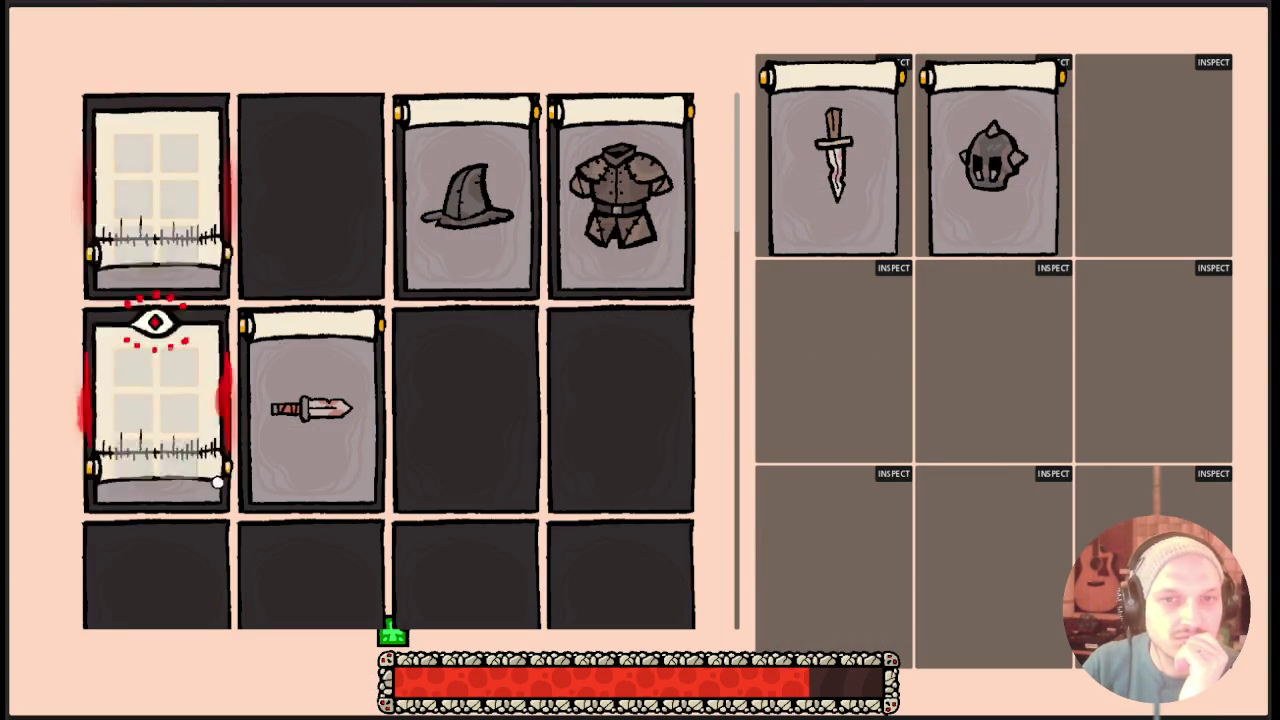
Return to play and attack the leaf enemy and others on the left side.
{"action": "key", "text": "Tab"}
{"action": "key", "text": "a"}
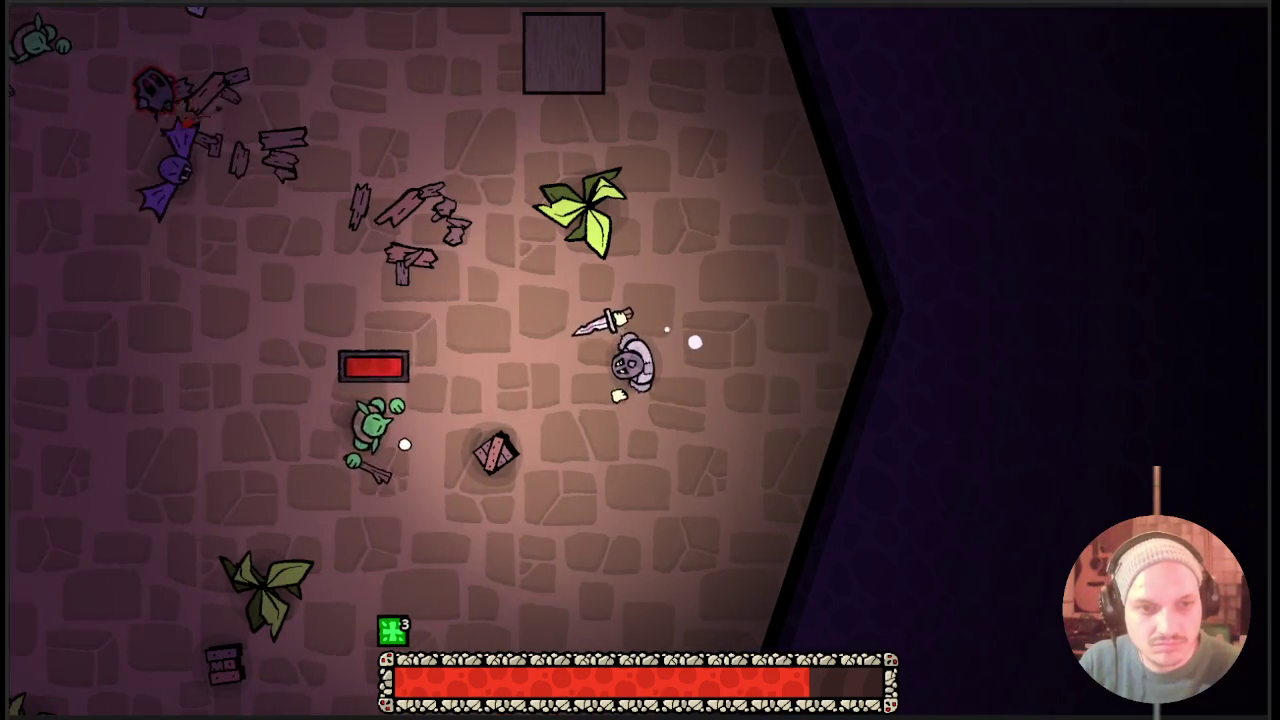
{"action": "key", "text": "s"}
{"action": "key", "text": "s"}
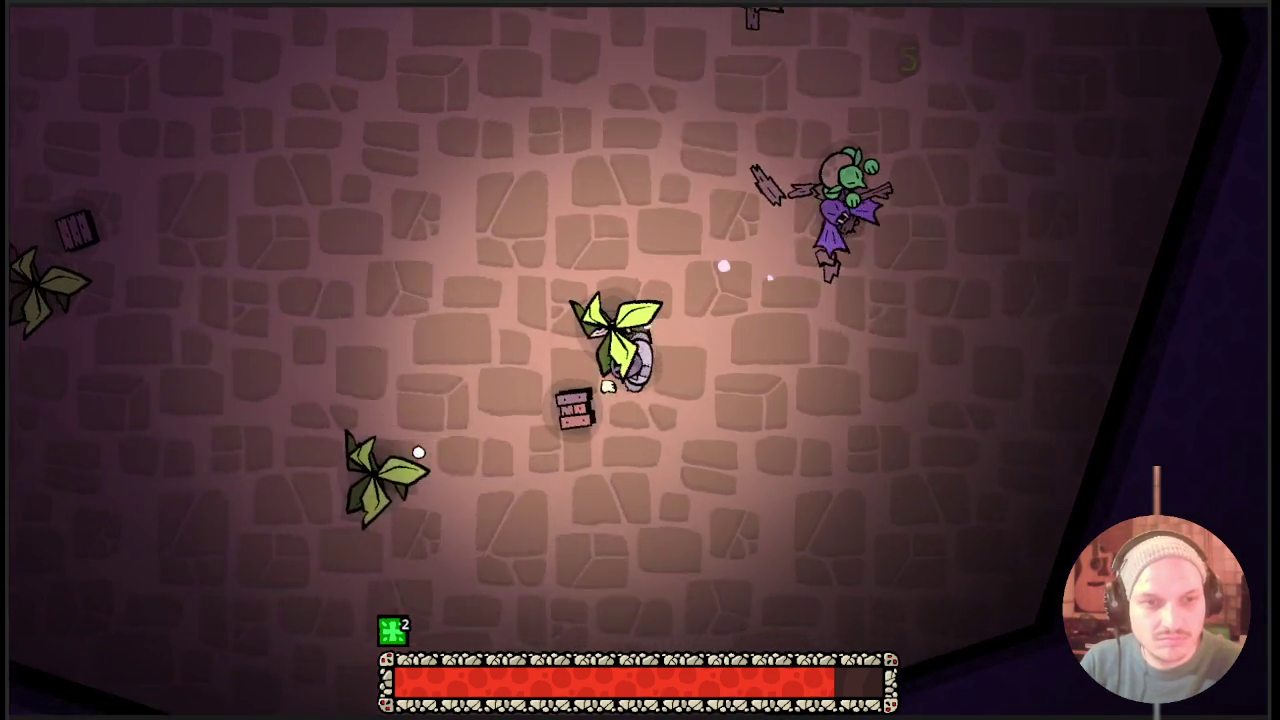
{"action": "left_click", "coordinate": [418, 452]}
{"action": "key", "text": "a"}
{"action": "key", "text": "w"}
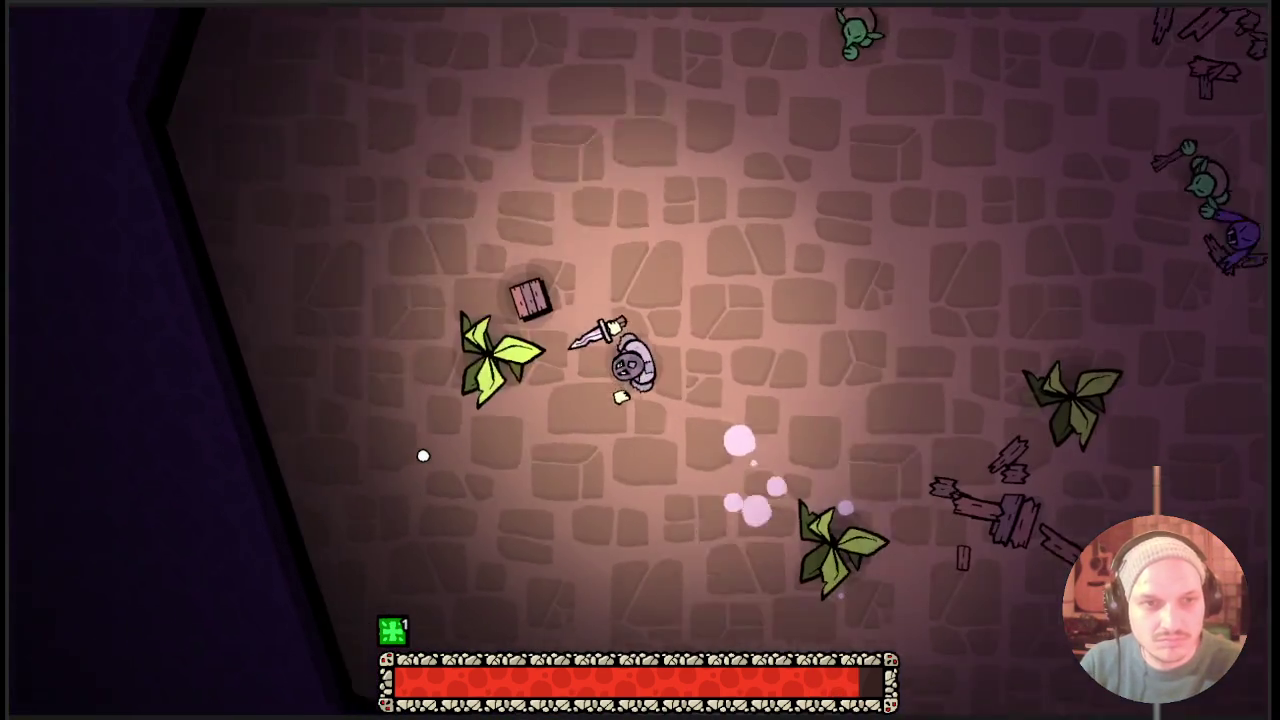
{"action": "left_click", "coordinate": [422, 455]}
{"action": "key", "text": "s"}
Drag the rune card into row 1, column 3 of the inventory, then close it.
{"action": "key", "text": "Tab"}
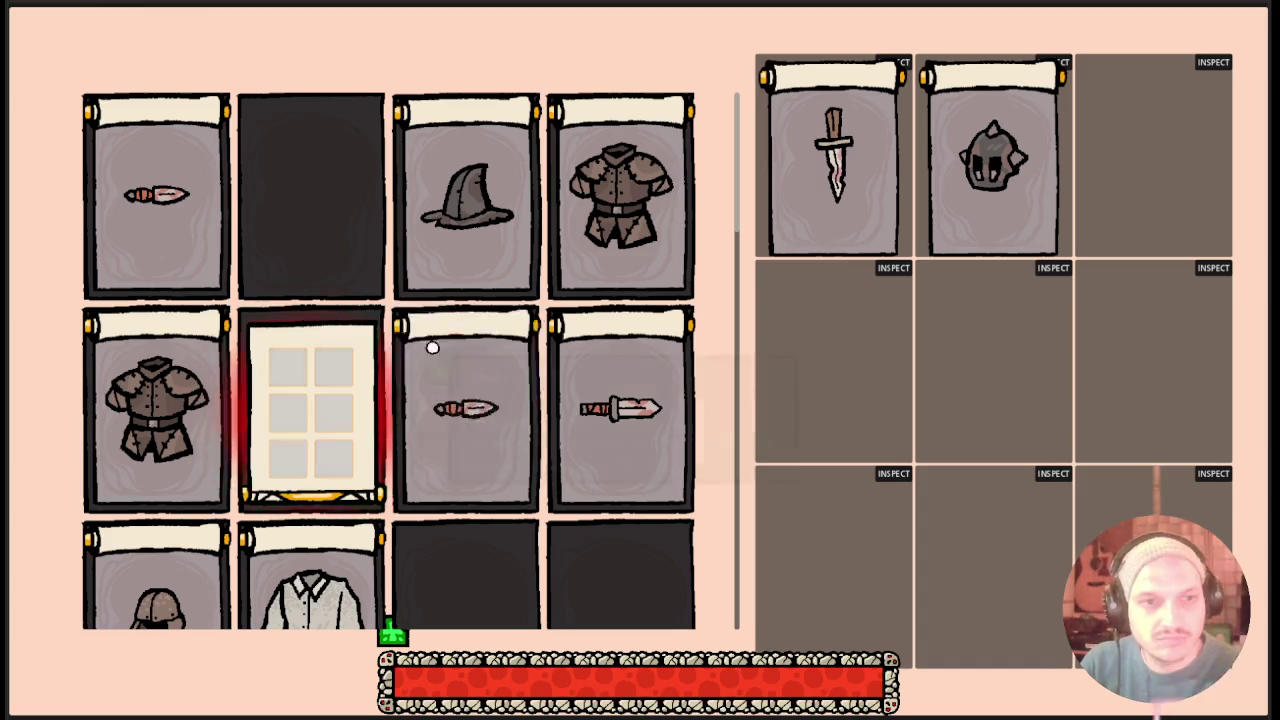
{"action": "scroll", "coordinate": [462, 495], "scroll_direction": "down", "scroll_amount": 5}
{"action": "scroll", "coordinate": [339, 210], "scroll_direction": "up", "scroll_amount": 2}
{"action": "mouse_move", "coordinate": [317, 260]}
{"action": "left_mouse_down"}
{"action": "mouse_move", "coordinate": [157, 429]}
{"action": "mouse_move", "coordinate": [458, 215]}
{"action": "left_mouse_up"}
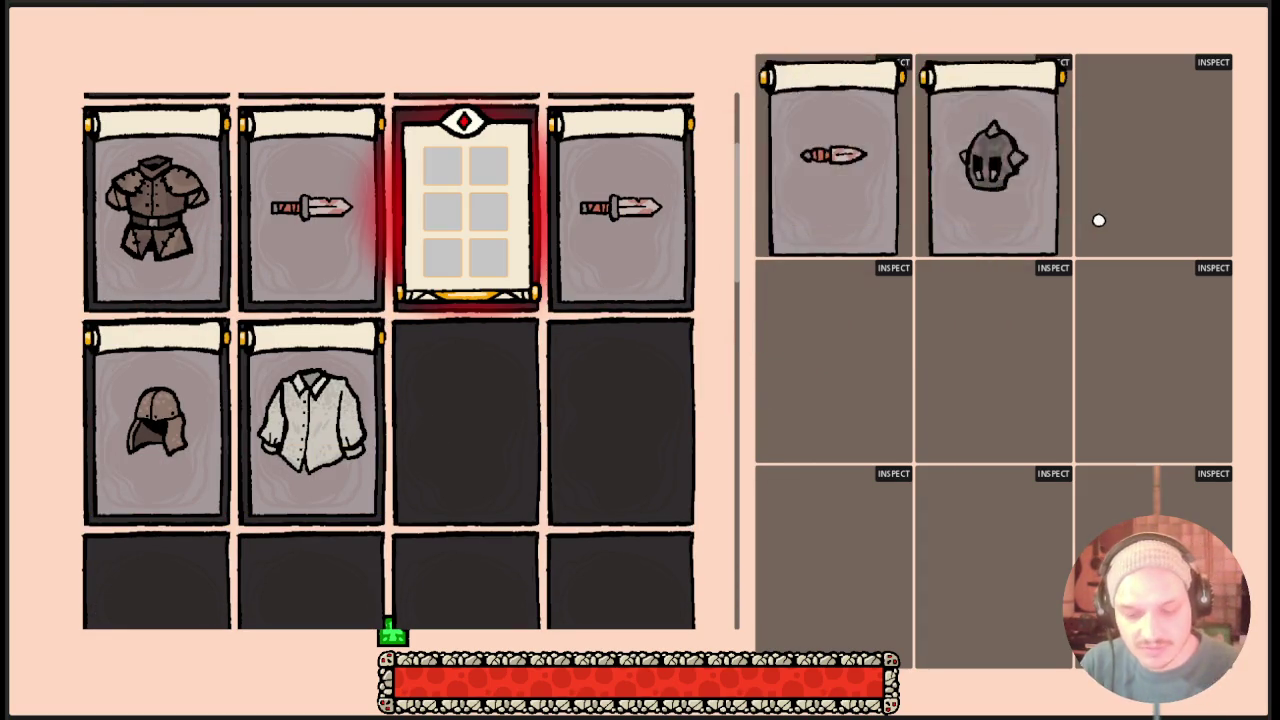
{"action": "key", "text": "Tab"}
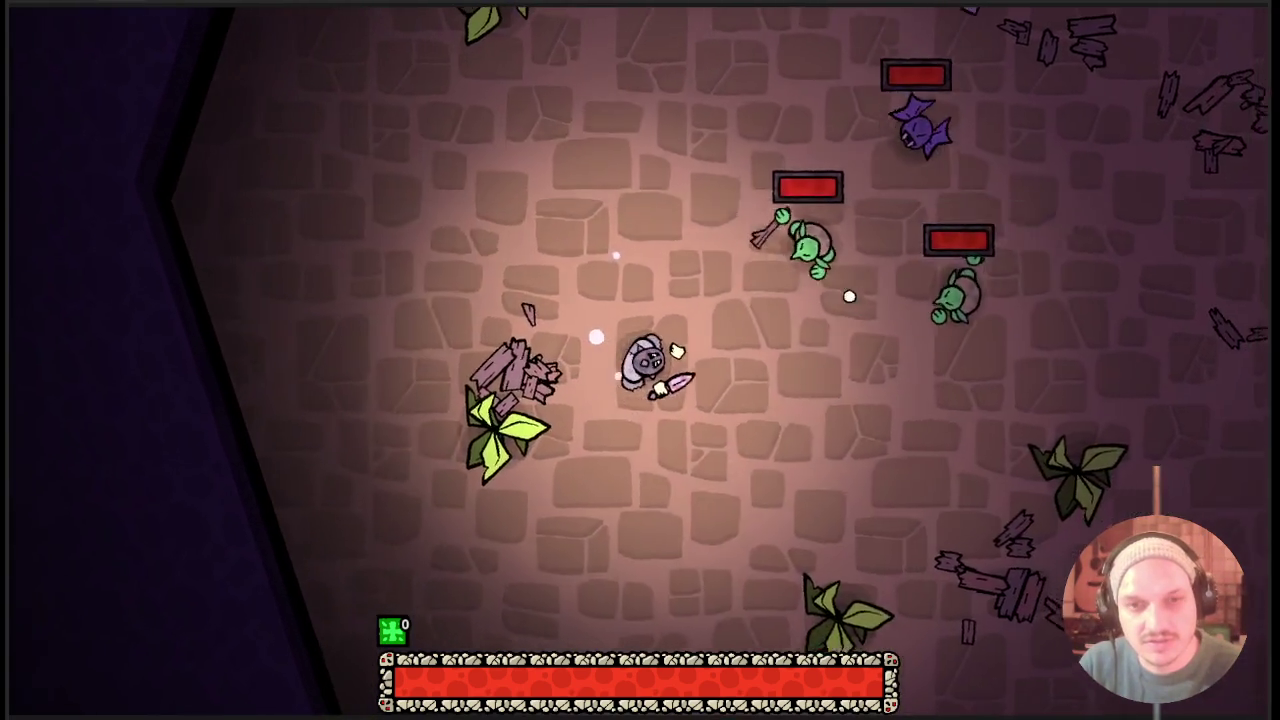
Dash at the enemies and retreat repeatedly, hitting them on each approach.
{"action": "key", "text": "w"}
{"action": "key", "text": "d"}
{"action": "key", "text": "s"}
{"action": "key", "text": "a"}
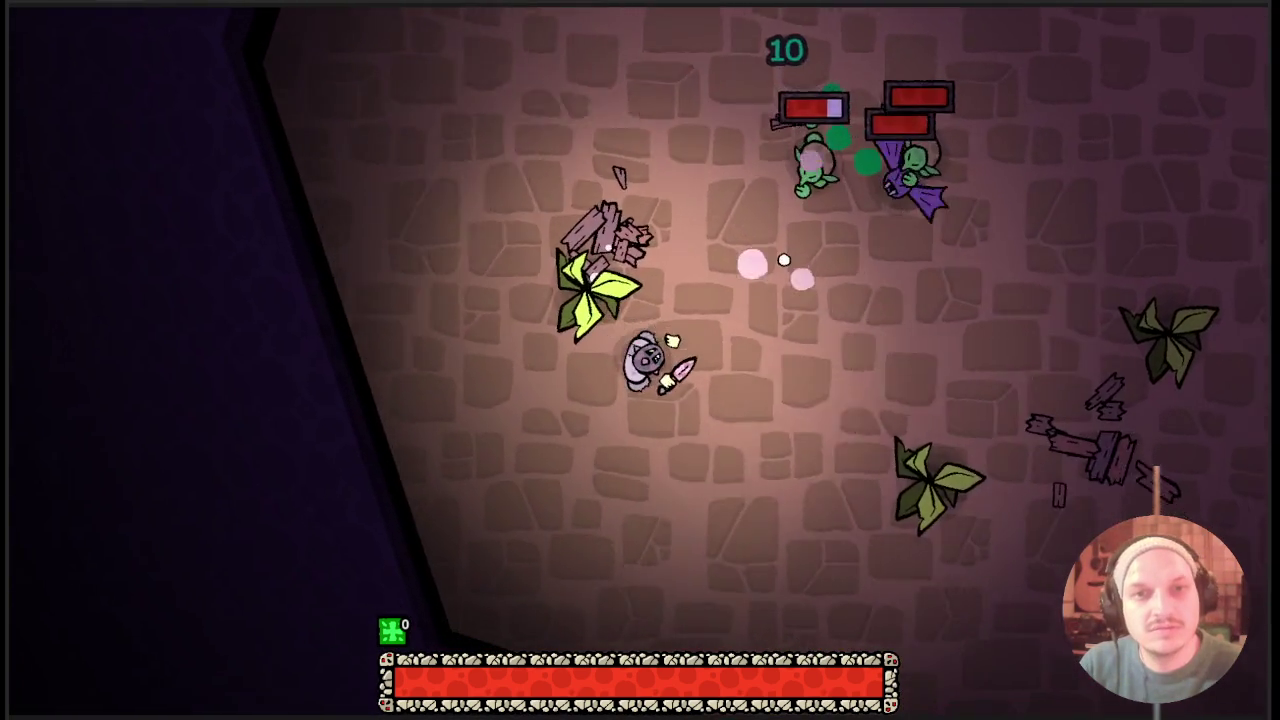
{"action": "key", "text": "w"}
{"action": "key", "text": "d"}
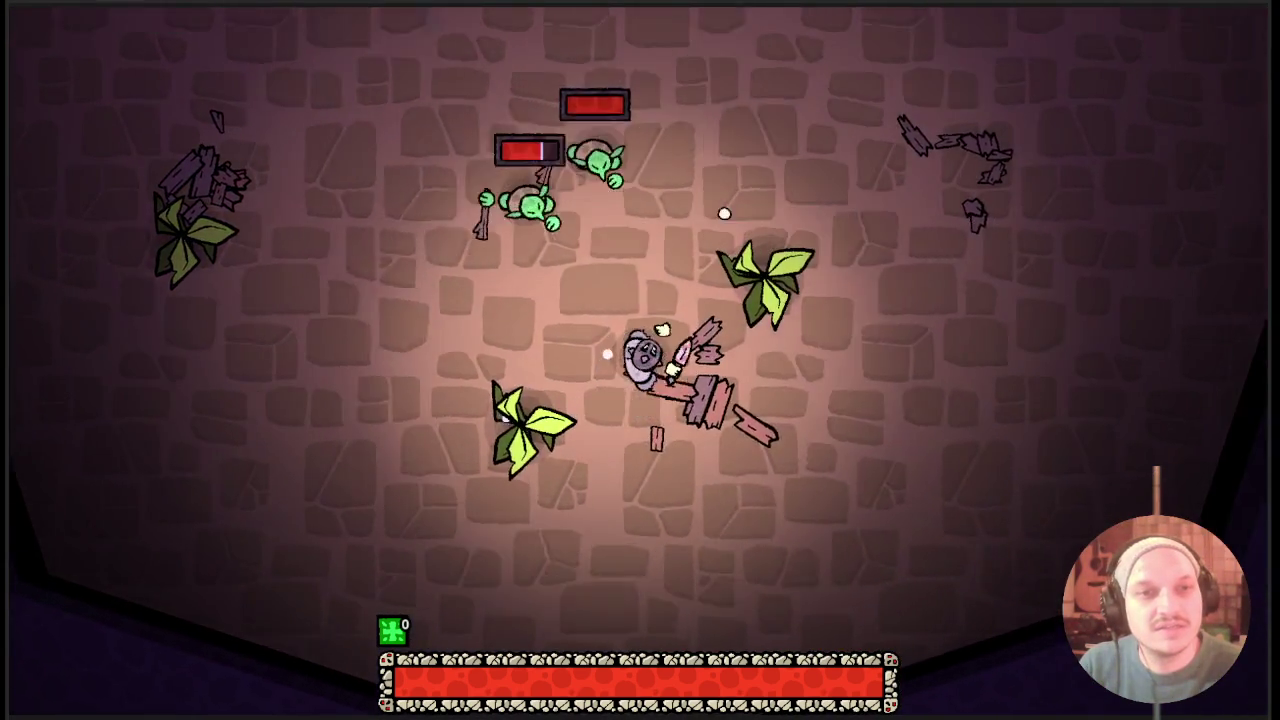
{"action": "key", "text": "s"}
{"action": "key", "text": "a"}
{"action": "key", "text": "w"}
{"action": "key", "text": "d"}
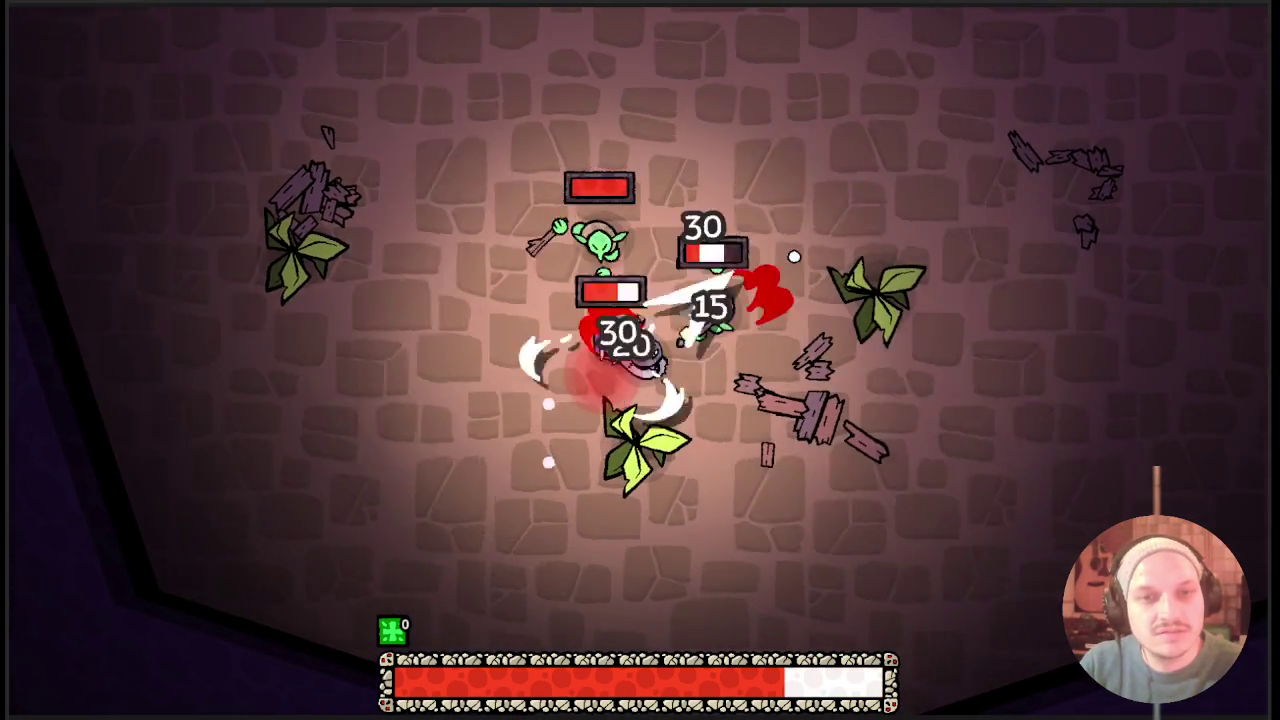
{"action": "key", "text": "w"}
{"action": "key", "text": "d"}
{"action": "key", "text": "s"}
{"action": "key", "text": "a"}
{"action": "key", "text": "w"}
{"action": "key", "text": "a"}
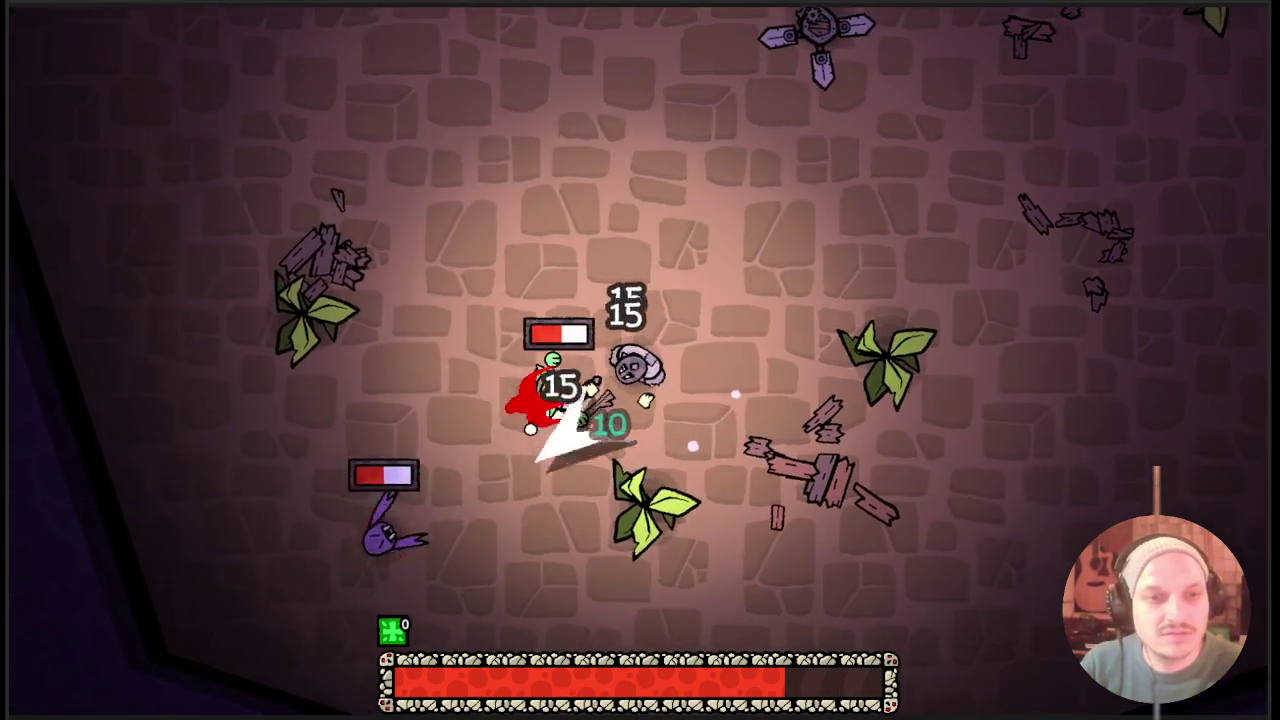
{"action": "key", "text": "s"}
{"action": "key", "text": "d"}
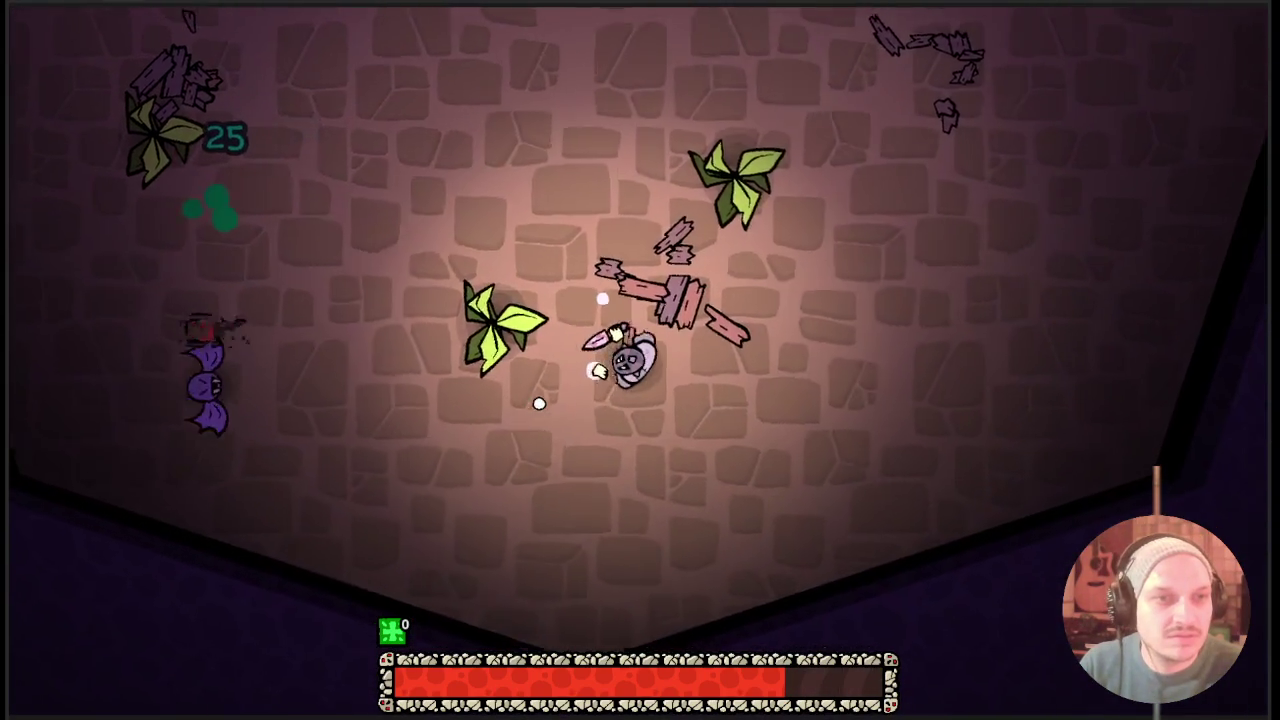
{"action": "key", "text": "w"}
{"action": "key", "text": "d"}
Chase down the bat and the remaining enemies to clear the room.
{"action": "key", "text": "a"}
{"action": "key", "text": "s"}
{"action": "key", "text": "a"}
{"action": "key", "text": "w"}
{"action": "key", "text": "d"}
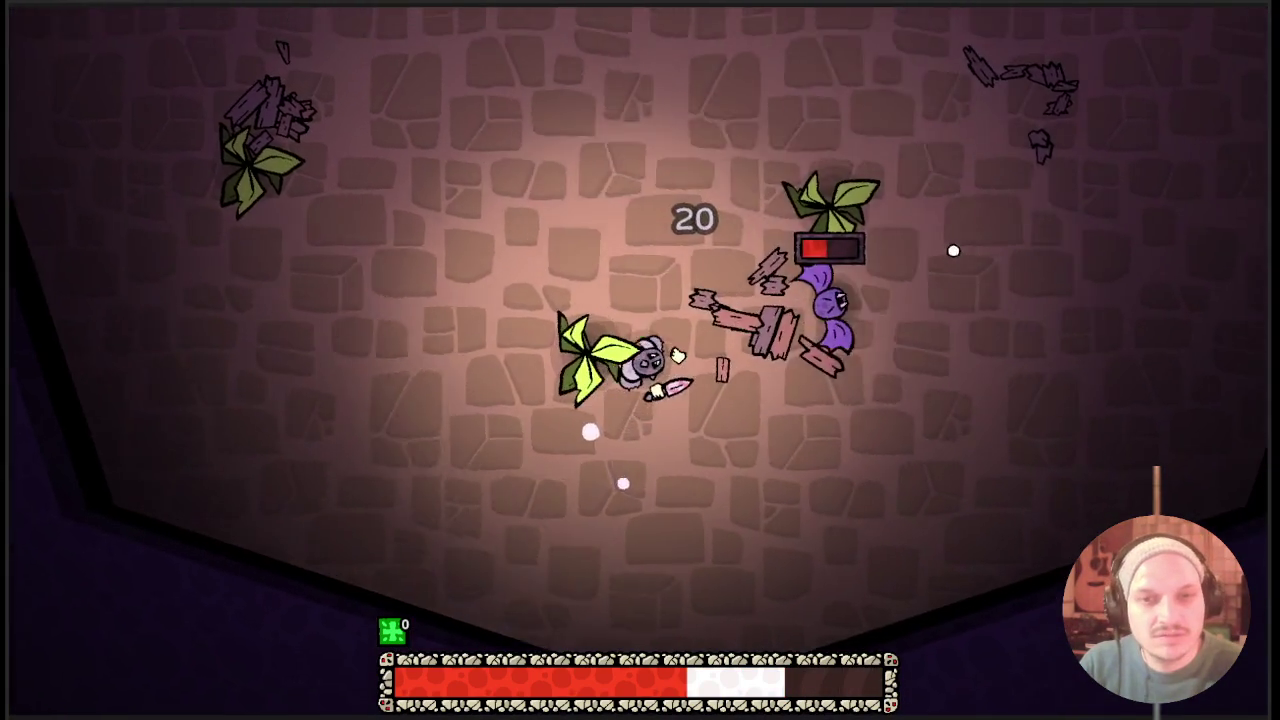
{"action": "key", "text": "w"}
{"action": "key", "text": "d"}
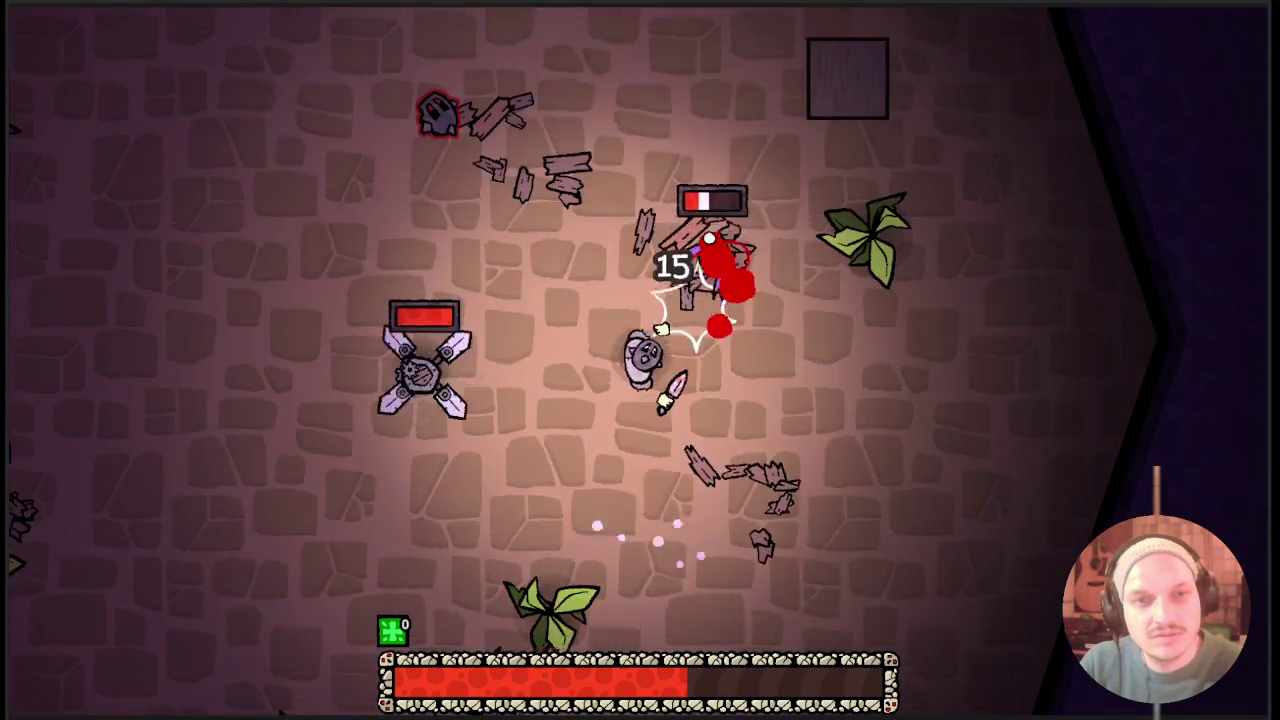
{"action": "key", "text": "w"}
{"action": "key", "text": "w"}
{"action": "key", "text": "a"}
{"action": "key", "text": "s"}
{"action": "key", "text": "s"}
{"action": "key", "text": "d"}
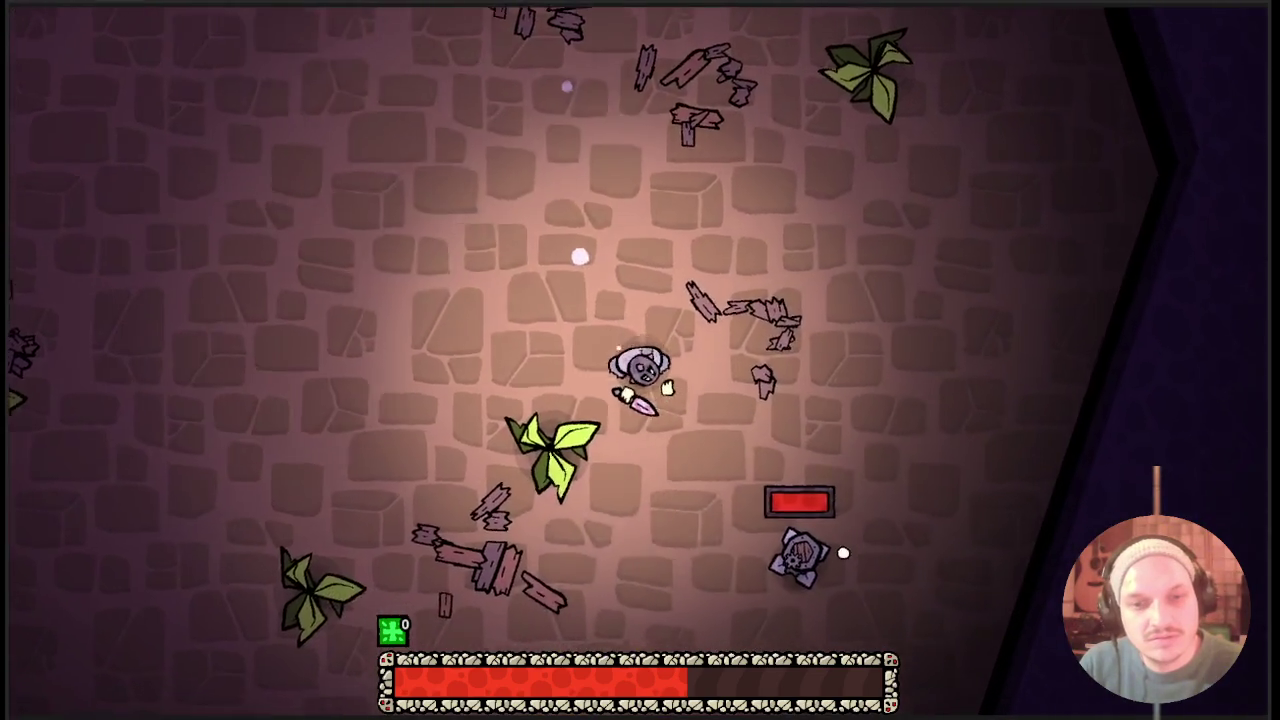
{"action": "key", "text": "s"}
{"action": "key", "text": "w"}
{"action": "key", "text": "d"}
{"action": "key", "text": "a"}
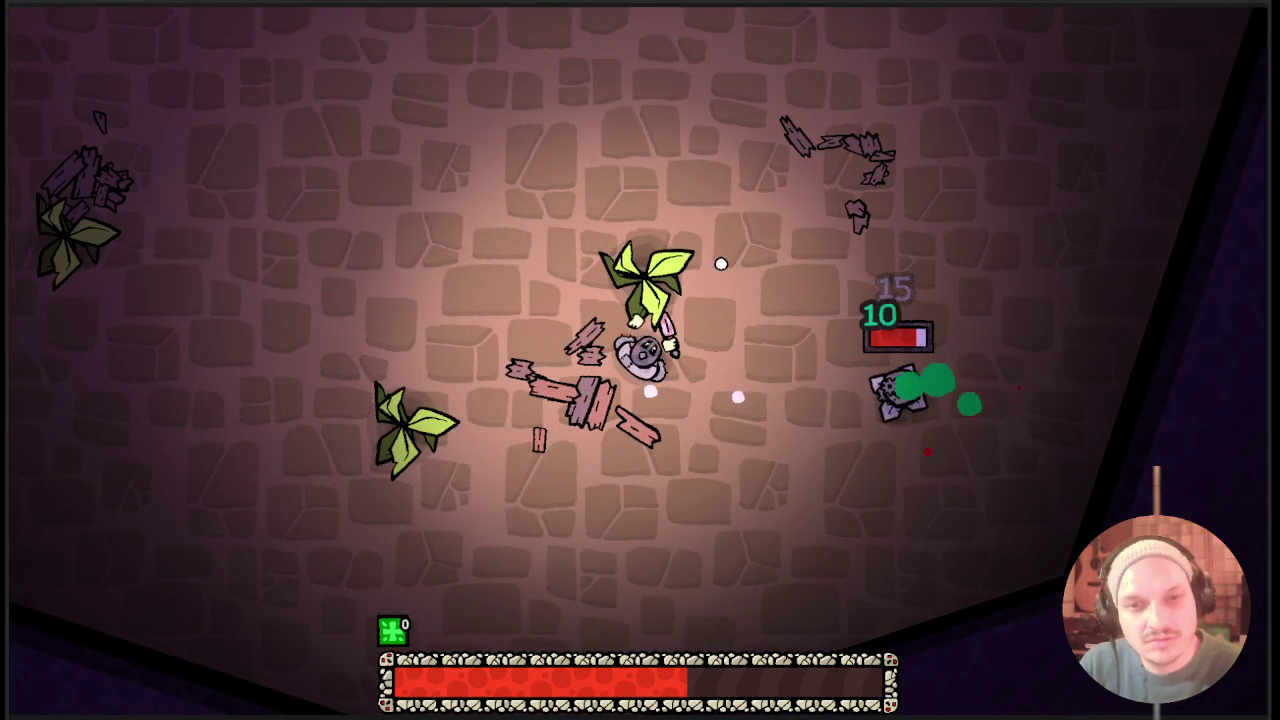
{"action": "key", "text": "s"}
{"action": "key", "text": "d"}
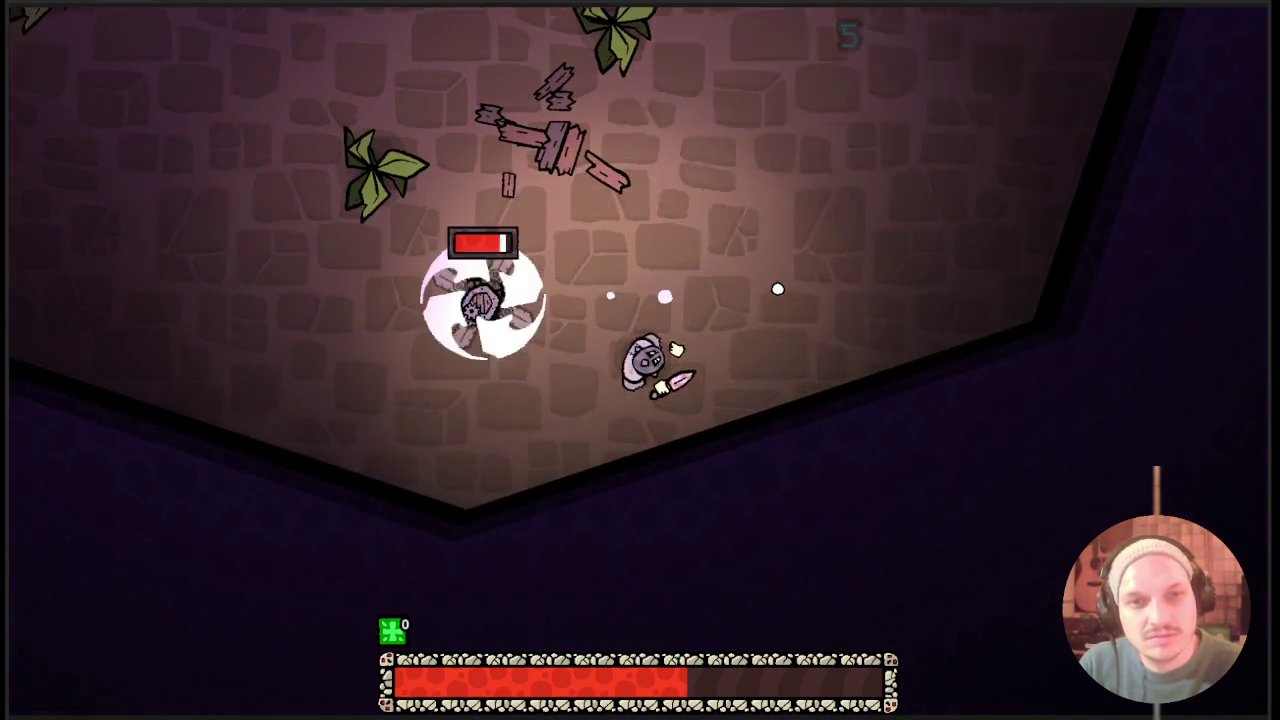
{"action": "key", "text": "s"}
{"action": "key", "text": "a"}
{"action": "key", "text": "w"}
{"action": "key", "text": "a"}
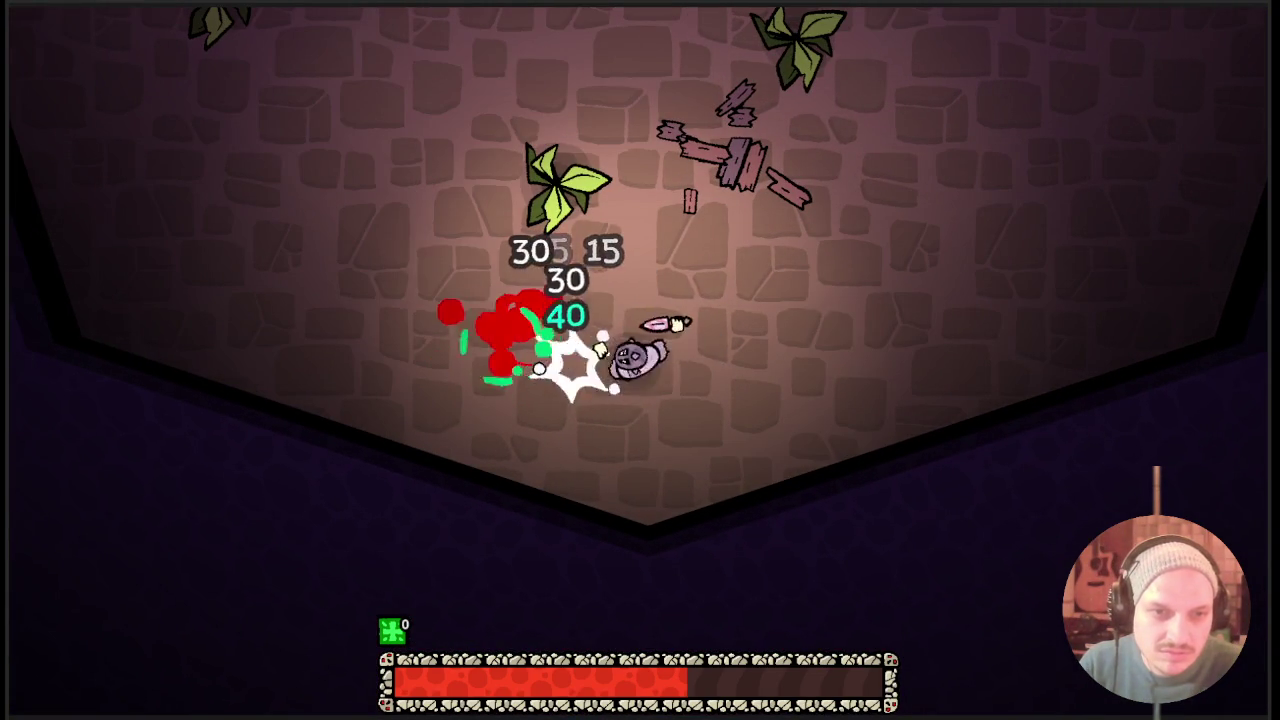
{"action": "key", "text": "w"}
{"action": "key", "text": "d"}
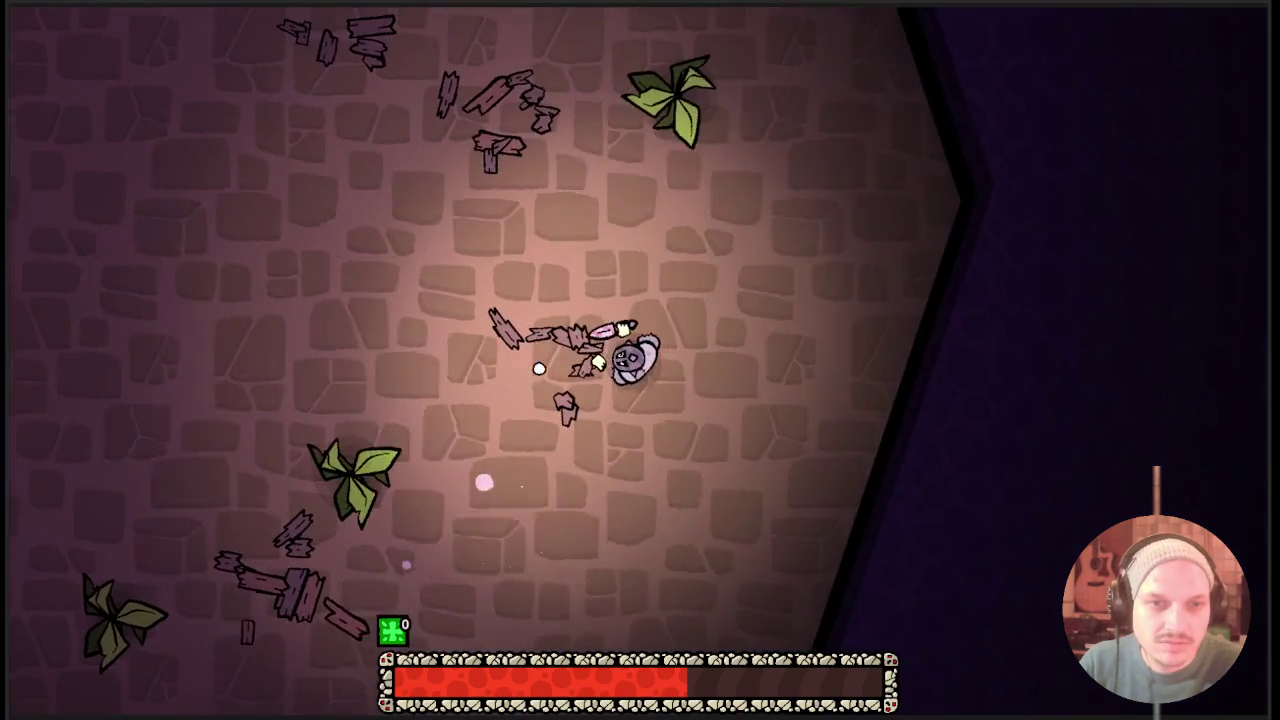
Go through the top door and fight the goblin in the next room.
{"action": "key", "text": "w"}
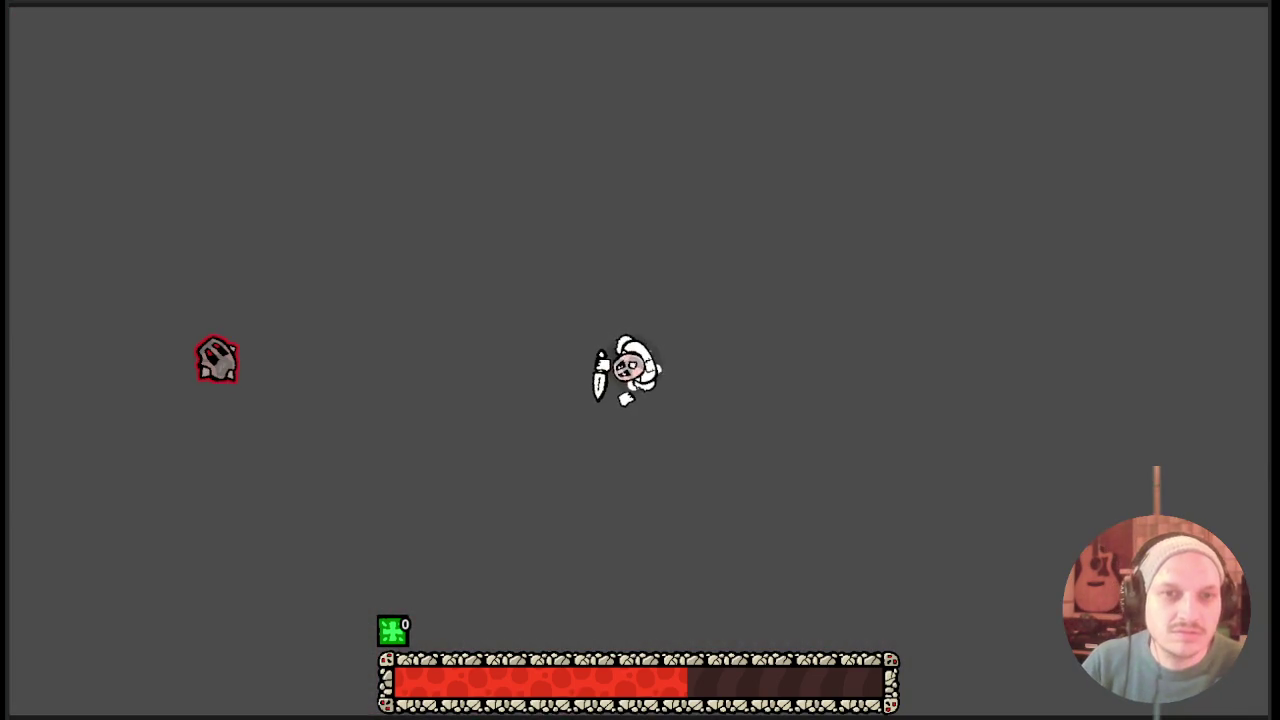
{"action": "key", "text": "w"}
{"action": "key", "text": "a"}
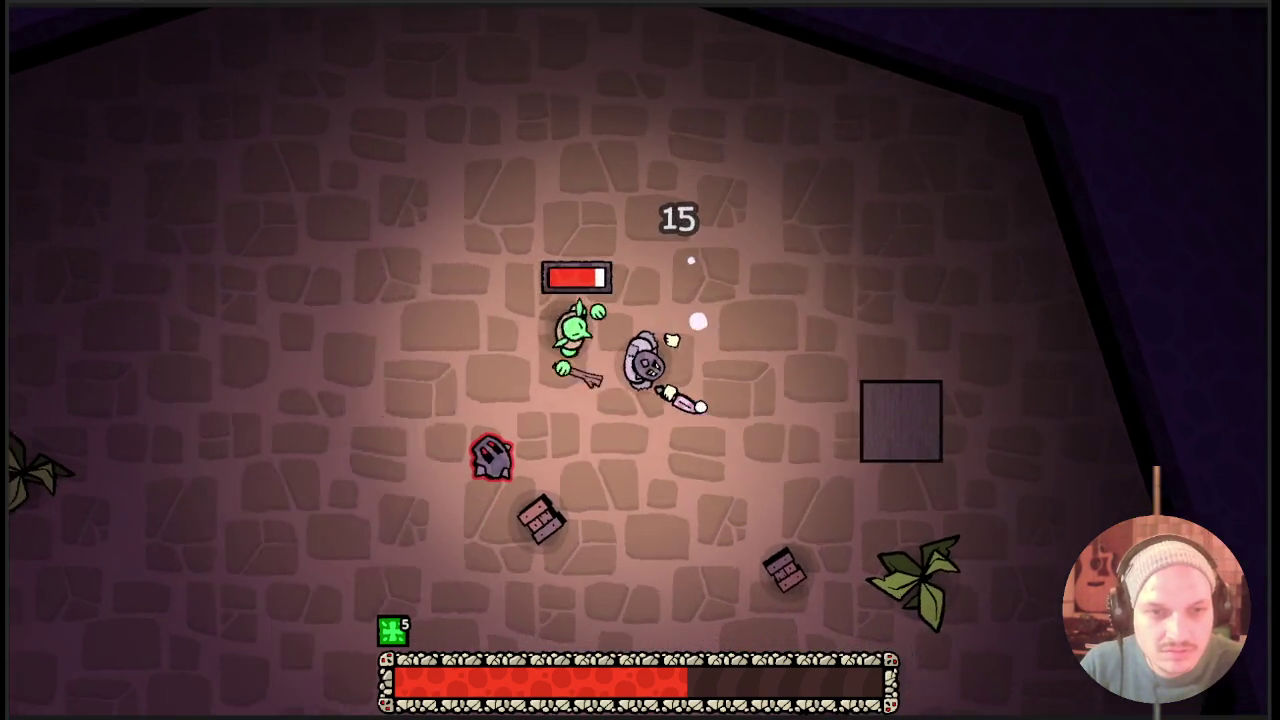
{"action": "key", "text": "a"}
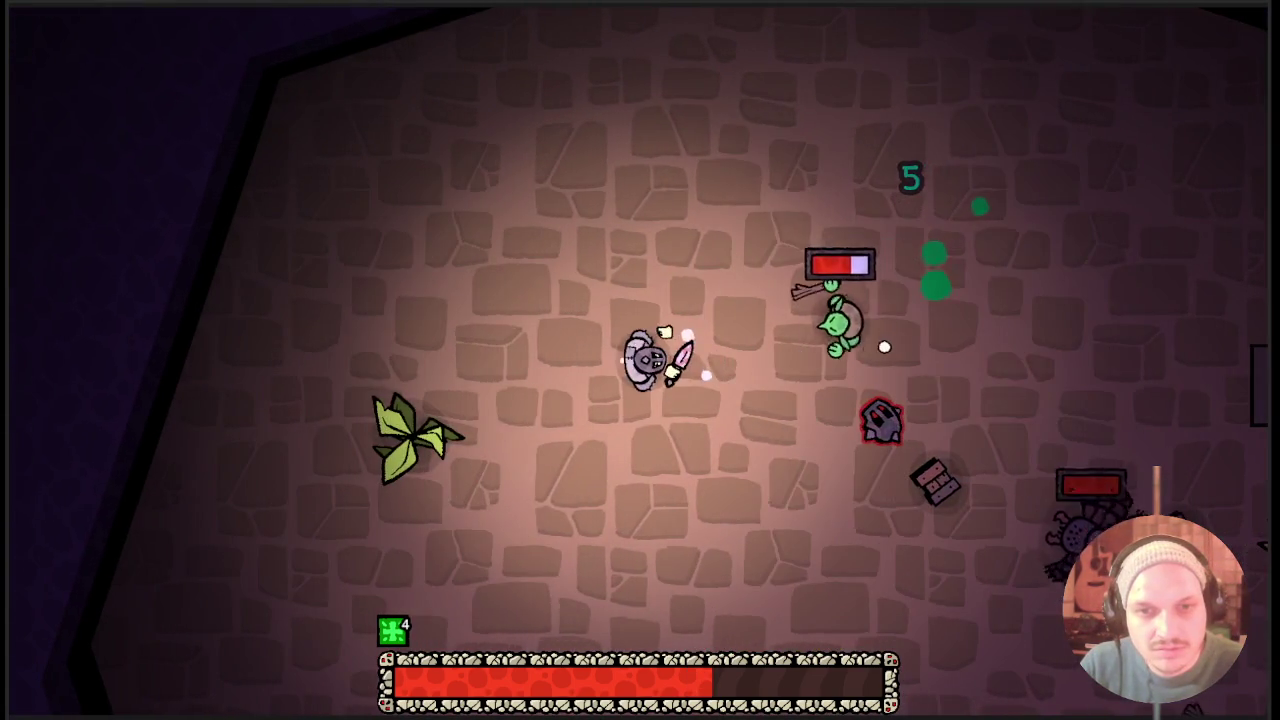
{"action": "key", "text": "a"}
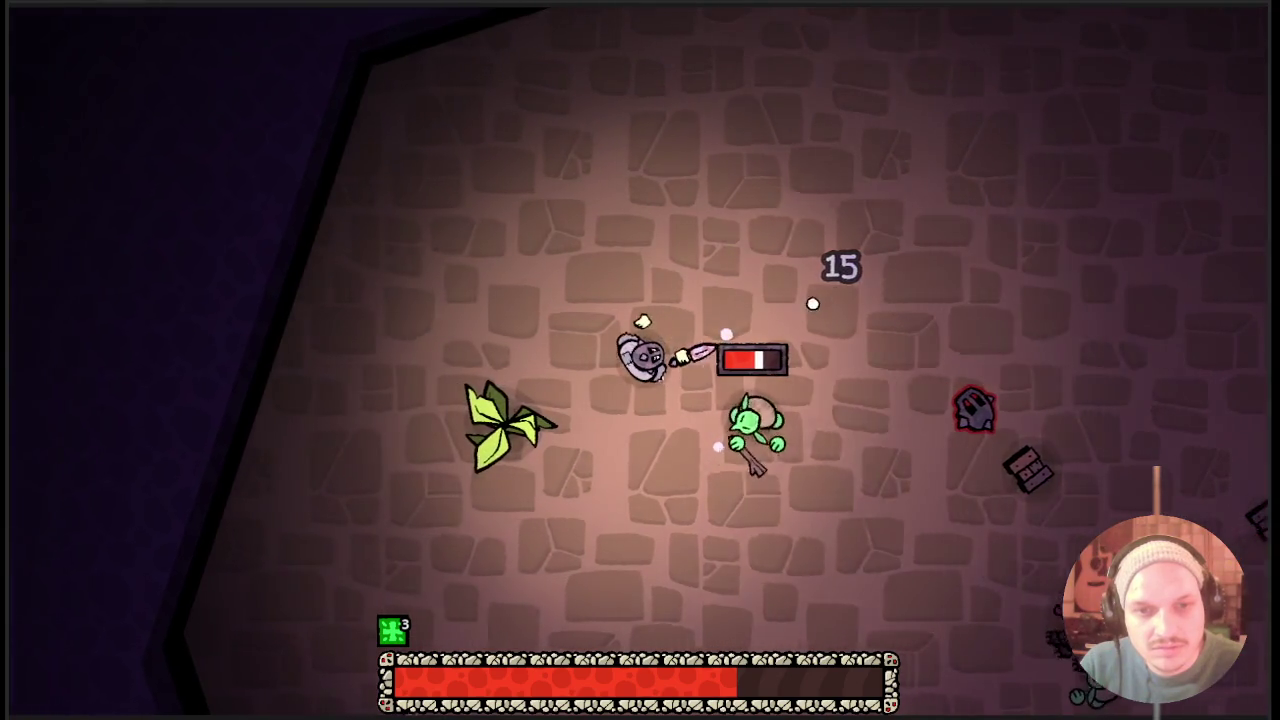
{"action": "key", "text": "a"}
{"action": "key", "text": "s"}
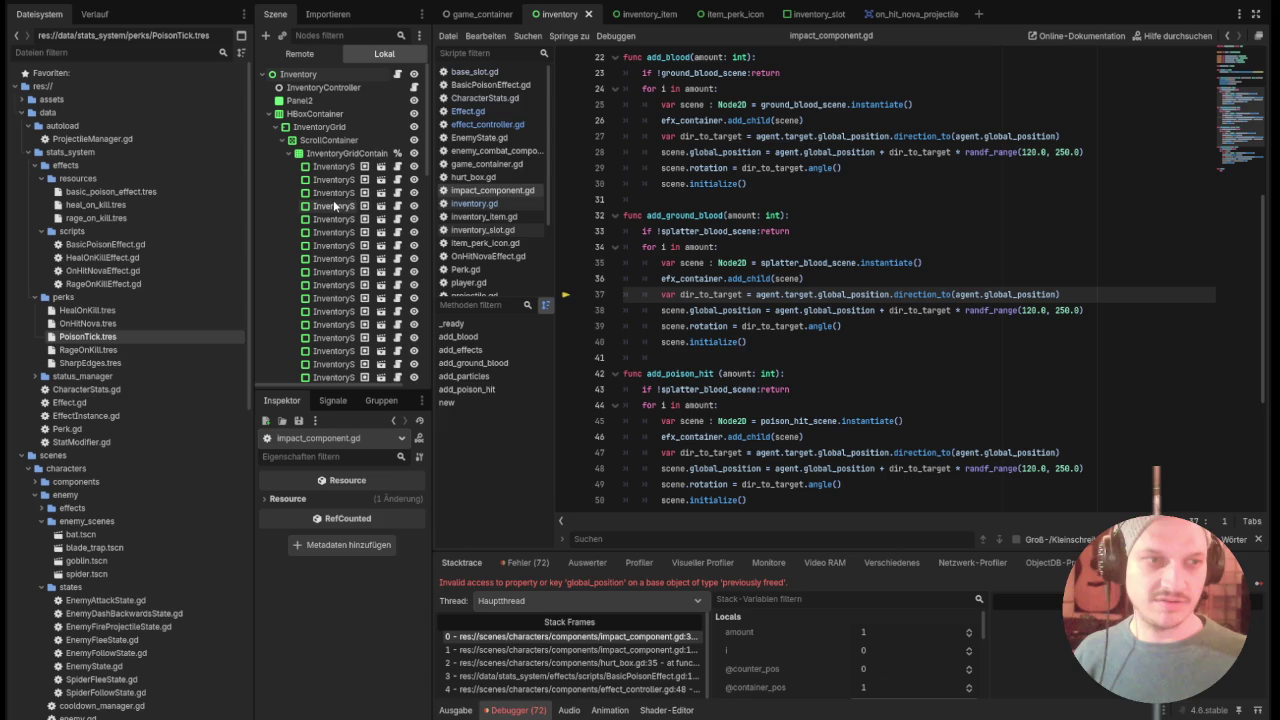
Open PoisonTick.tres and expand Effects element 0 to show Merge, 0.5 tick interval, 10 max stacks.
{"action": "left_click", "coordinate": [95, 337]}
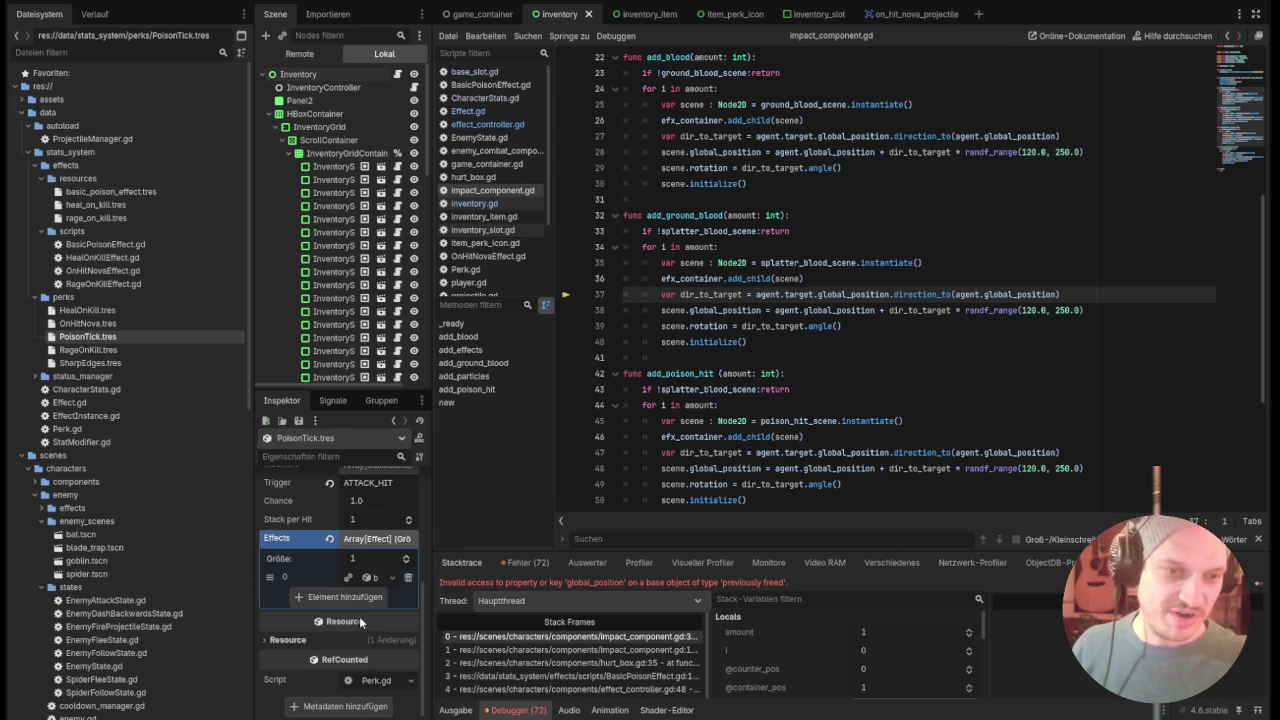
{"action": "left_click", "coordinate": [353, 540]}
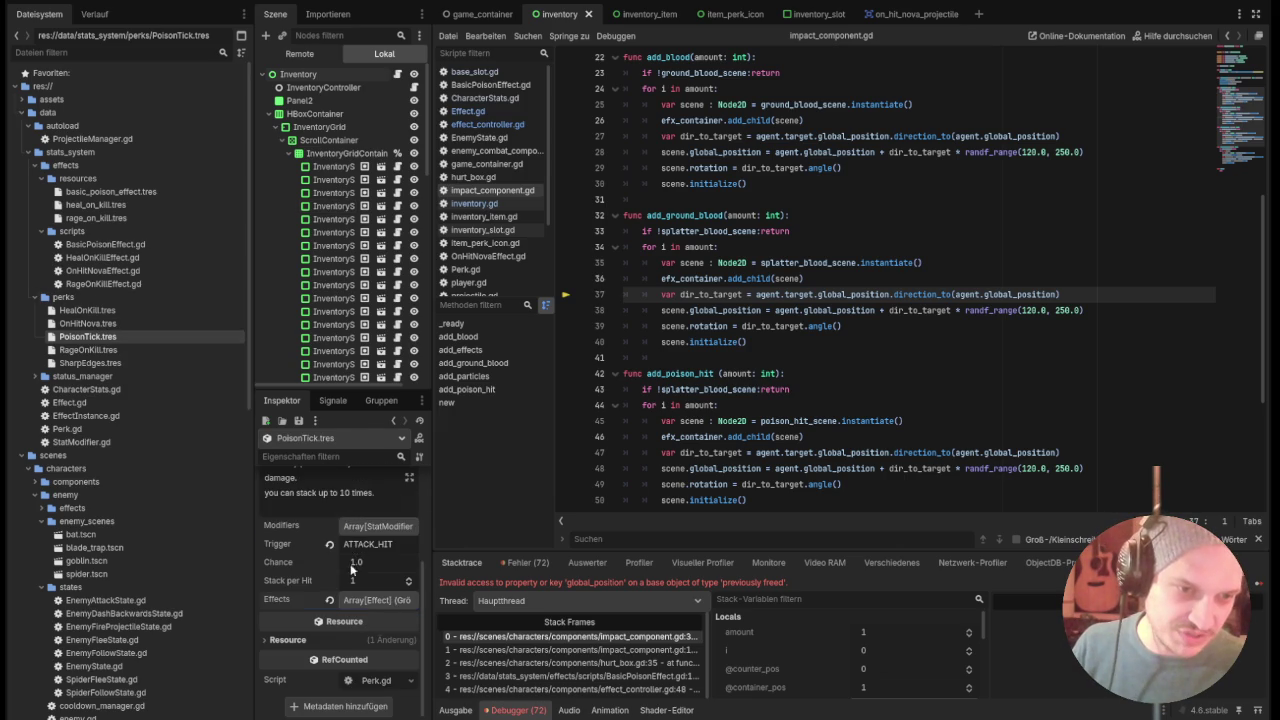
{"action": "left_click", "coordinate": [375, 525]}
{"action": "left_click", "coordinate": [375, 525]}
{"action": "left_click", "coordinate": [360, 600]}
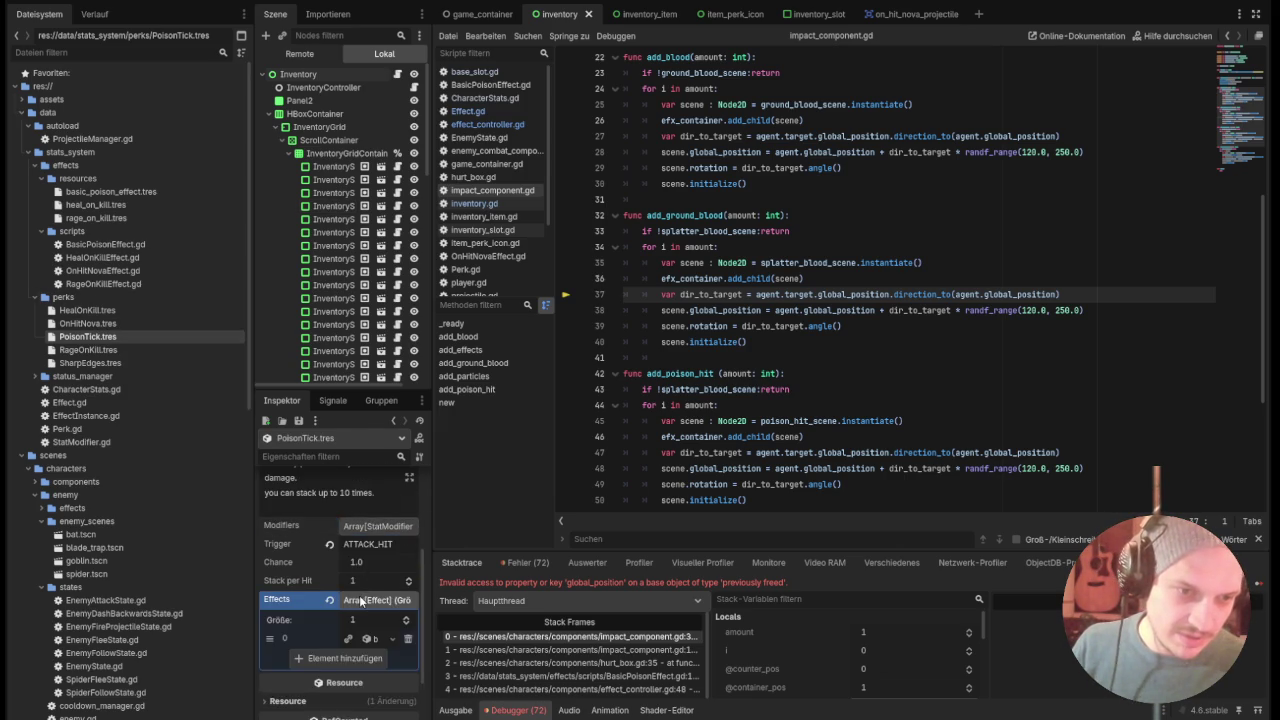
{"action": "left_click", "coordinate": [355, 582]}
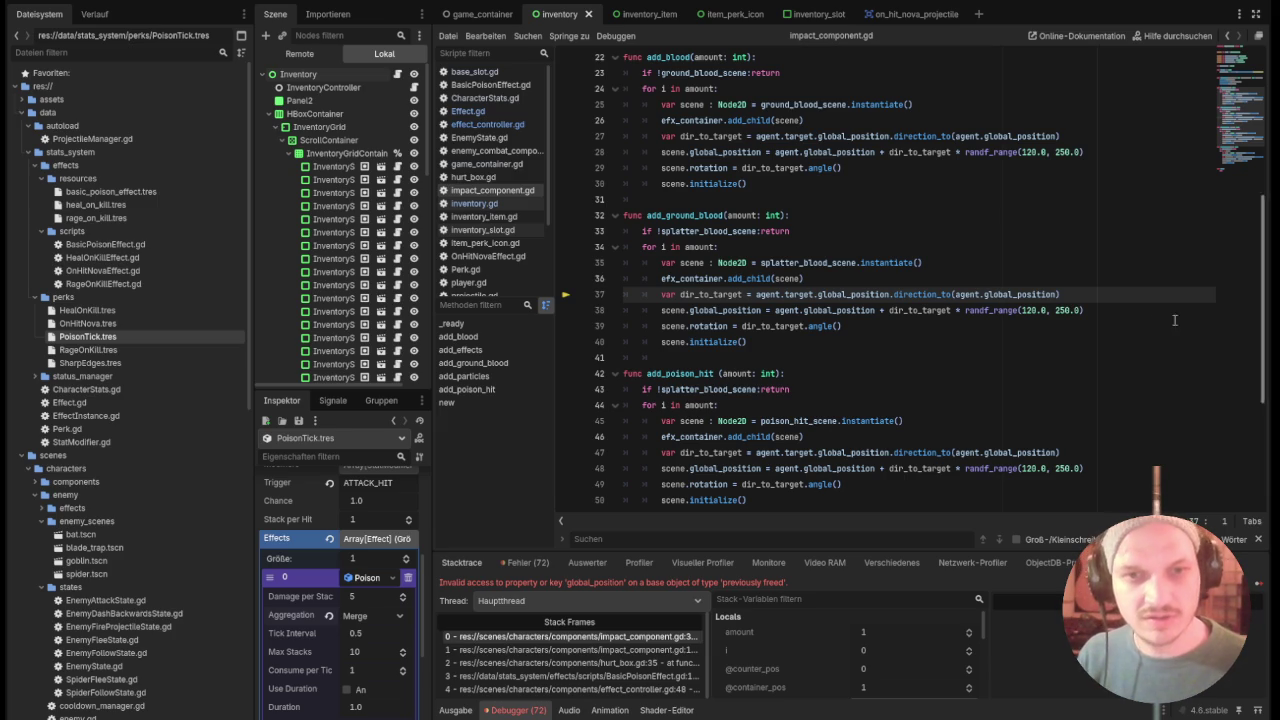
Paste the ExecutionMode enum (ON_ATTACK, ON_STRIKE, ON_HIT) into Effect.gd at line 11.
{"action": "left_click", "coordinate": [487, 124]}
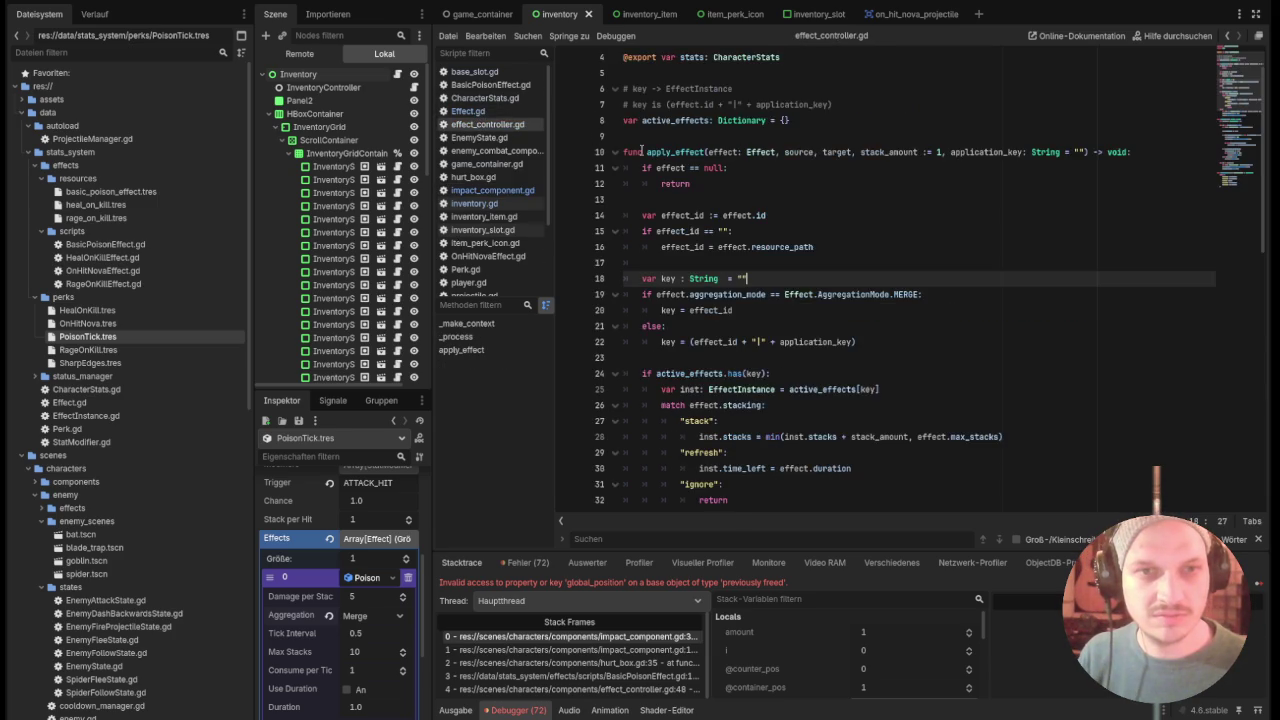
{"action": "scroll", "coordinate": [729, 207], "scroll_direction": "down", "scroll_amount": 5}
{"action": "scroll", "coordinate": [729, 207], "scroll_direction": "up", "scroll_amount": 6}
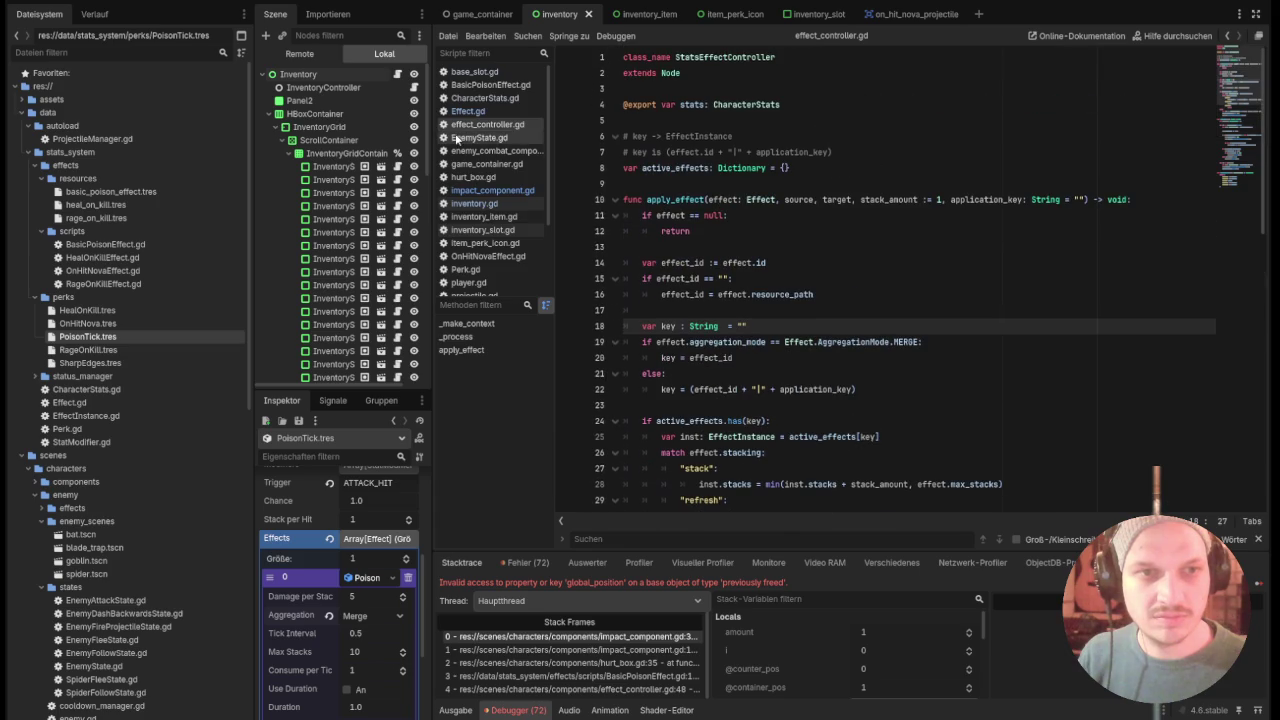
{"action": "left_click", "coordinate": [469, 112]}
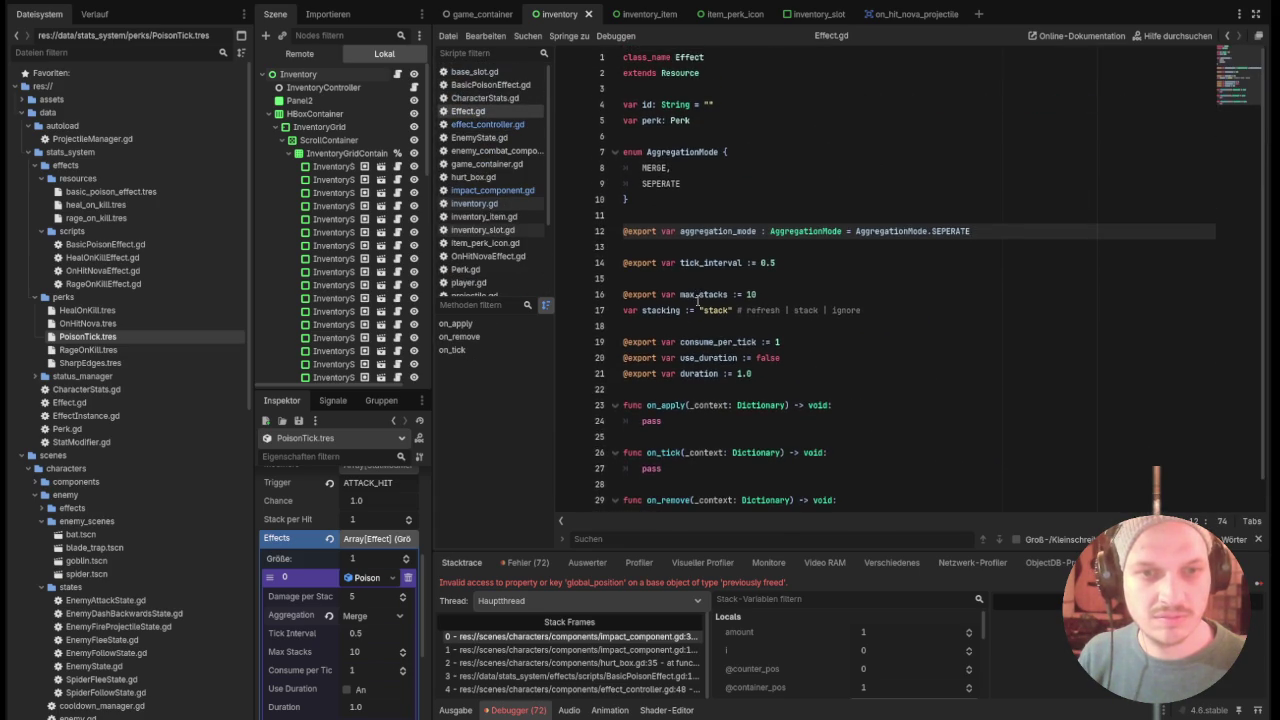
{"action": "left_click", "coordinate": [700, 216]}
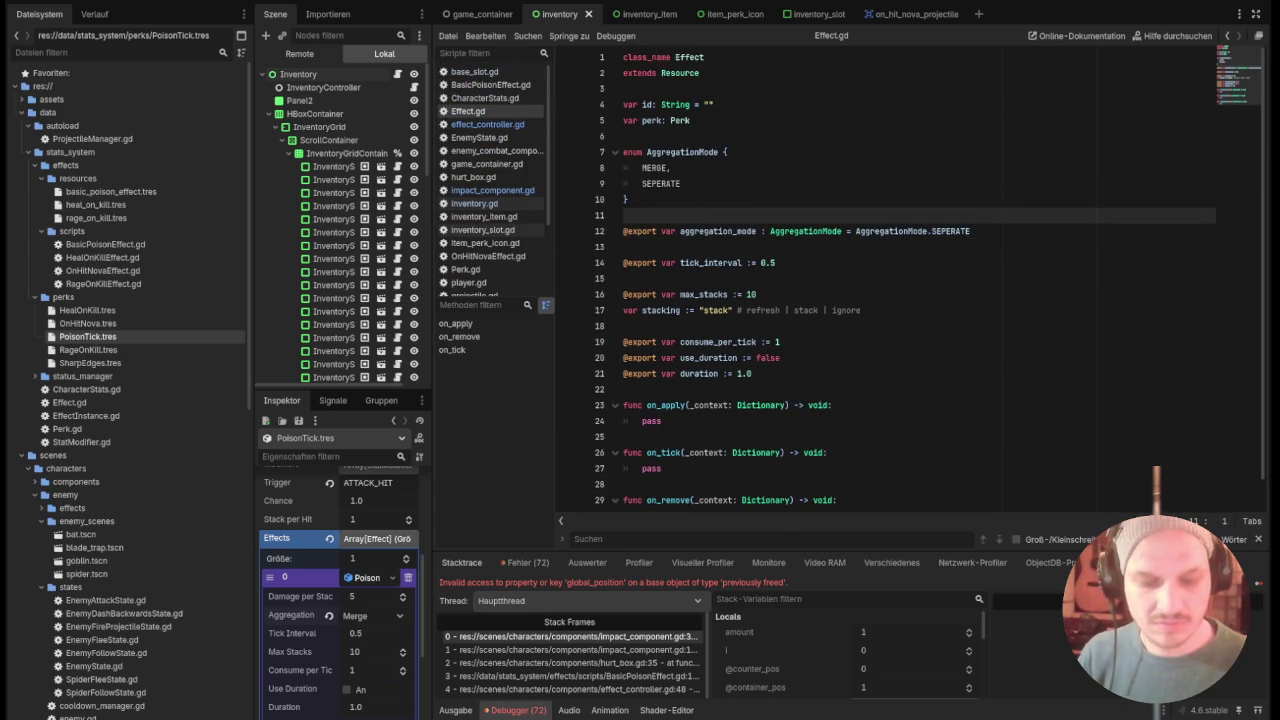
{"action": "type", "text": "enum ExecutionMode { \tON_ATTACK,   # no hit required \tON_STRIKE,   # once per attack if anything was hit \tON_HIT       # once per enemy hit }"}
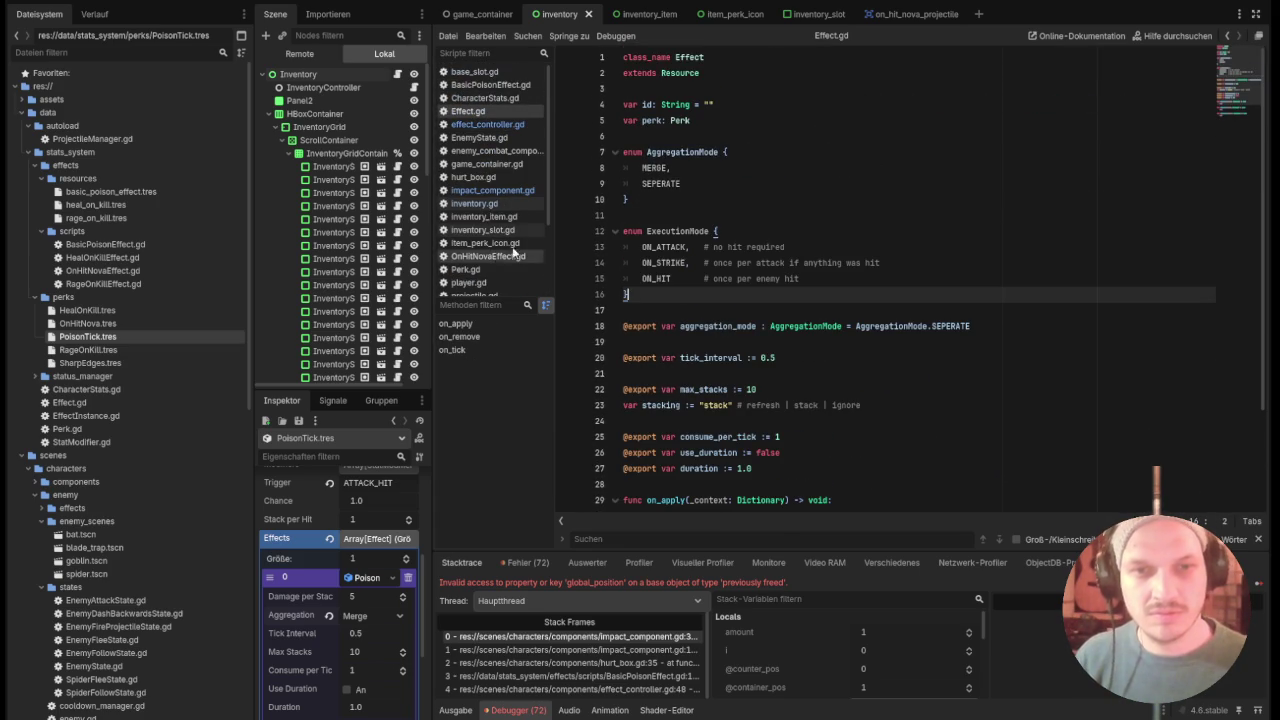
Delete the trailing comments after ON_ATTACK and ON_STRIKE.
{"action": "left_click", "coordinate": [810, 247]}
{"action": "left_click", "coordinate": [833, 258]}
{"action": "left_click", "coordinate": [817, 254]}
{"action": "key", "text": "Up"}
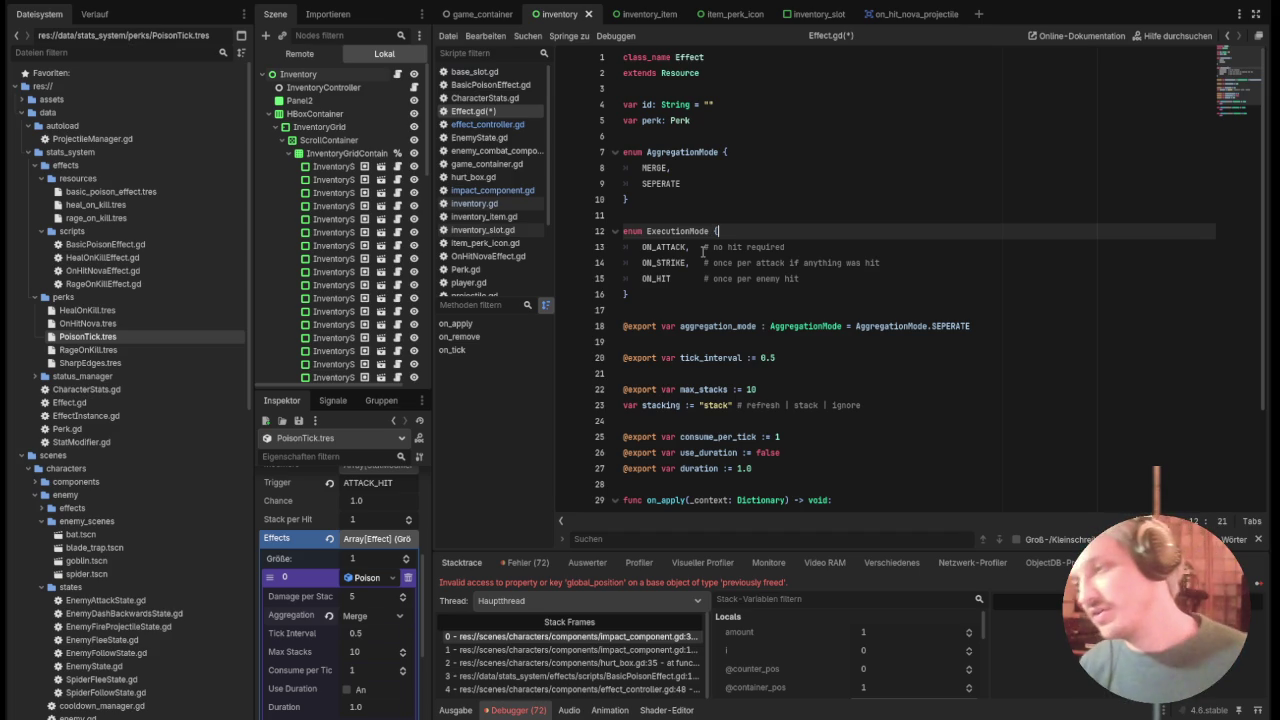
{"action": "mouse_move", "coordinate": [703, 247]}
{"action": "left_mouse_down"}
{"action": "mouse_move", "coordinate": [720, 247]}
{"action": "mouse_move", "coordinate": [700, 232]}
{"action": "mouse_move", "coordinate": [800, 248]}
{"action": "left_mouse_up"}
{"action": "key", "text": "BackSpace"}
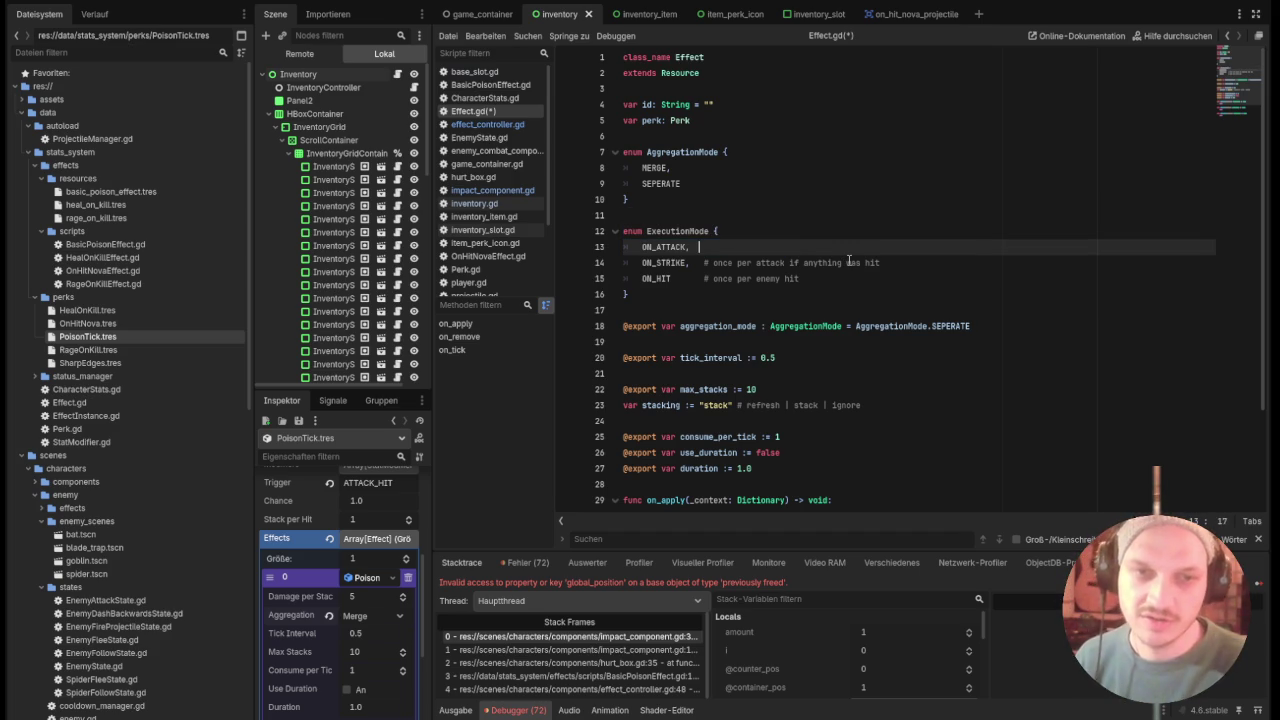
{"action": "key", "text": "Down"}
{"action": "key", "text": "shift+End"}
{"action": "key", "text": "BackSpace"}
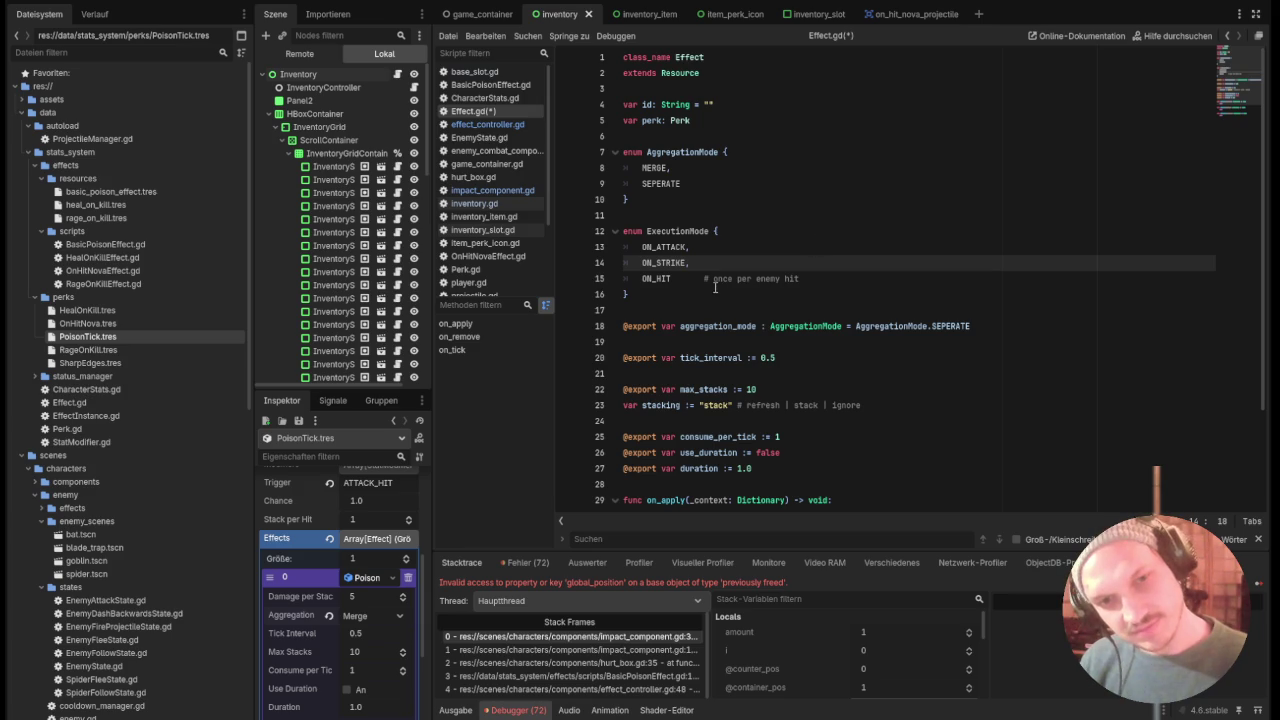
Remove the comment and trailing whitespace after ON_HIT.
{"action": "key", "text": "Down"}
{"action": "key", "text": "shift+End"}
{"action": "key", "text": "Down"}
{"action": "key", "text": "Up"}
{"action": "key", "text": "ctrl+shift+Left"}
{"action": "key", "text": "ctrl+shift+Left"}
{"action": "key", "text": "ctrl+shift+Left"}
{"action": "key", "text": "Right"}
{"action": "key", "text": "shift+End"}
{"action": "key", "text": "BackSpace"}
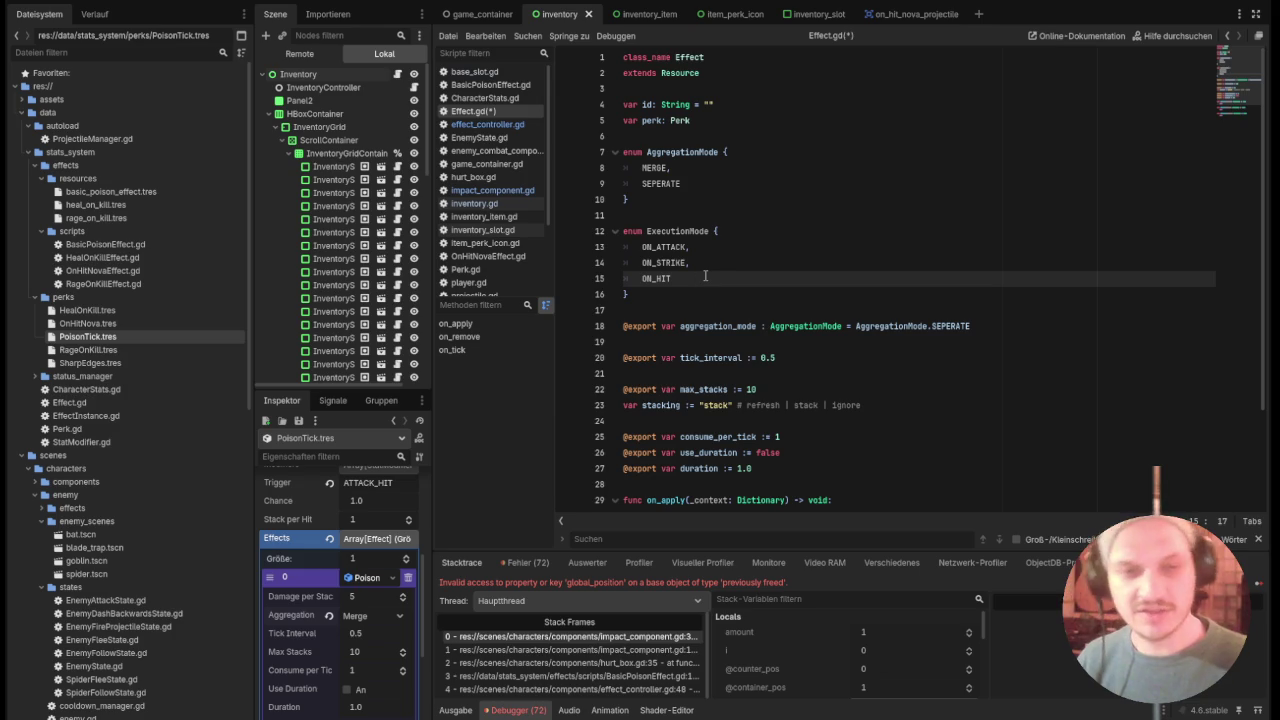
{"action": "key", "text": "BackSpace"}
{"action": "key", "text": "BackSpace"}
{"action": "key", "text": "BackSpace"}
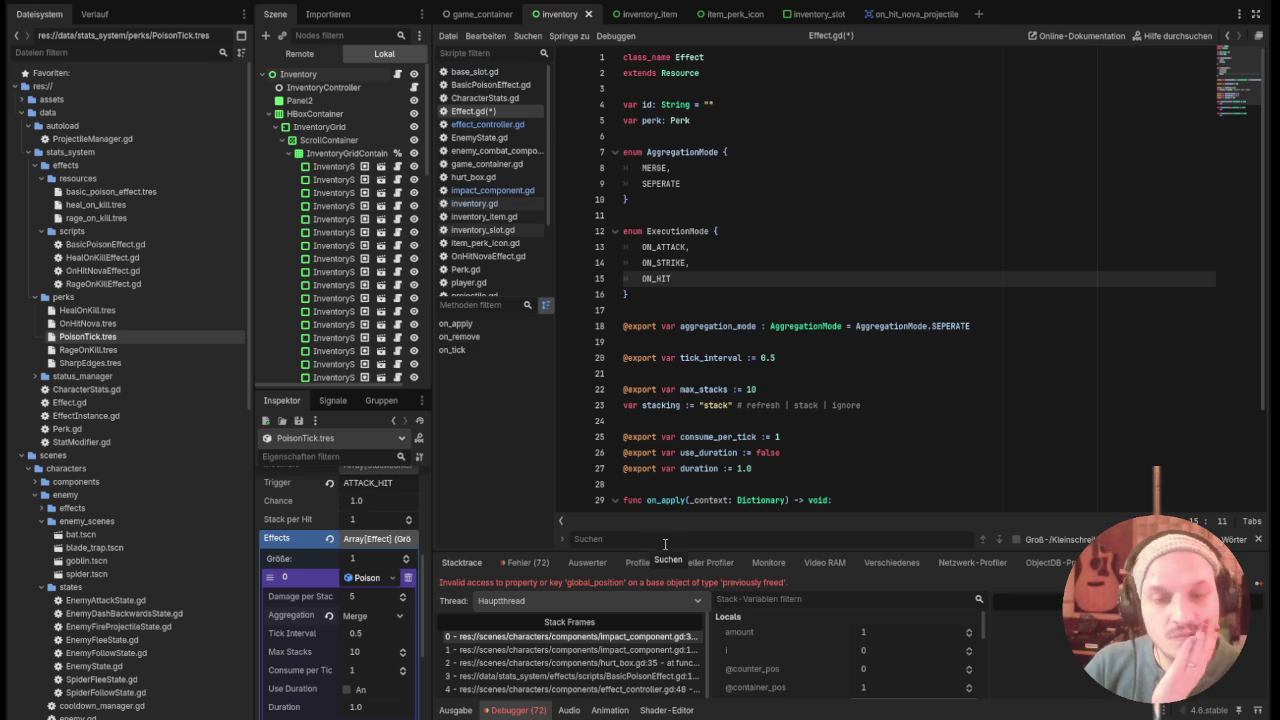
{"action": "left_click", "coordinate": [870, 405]}
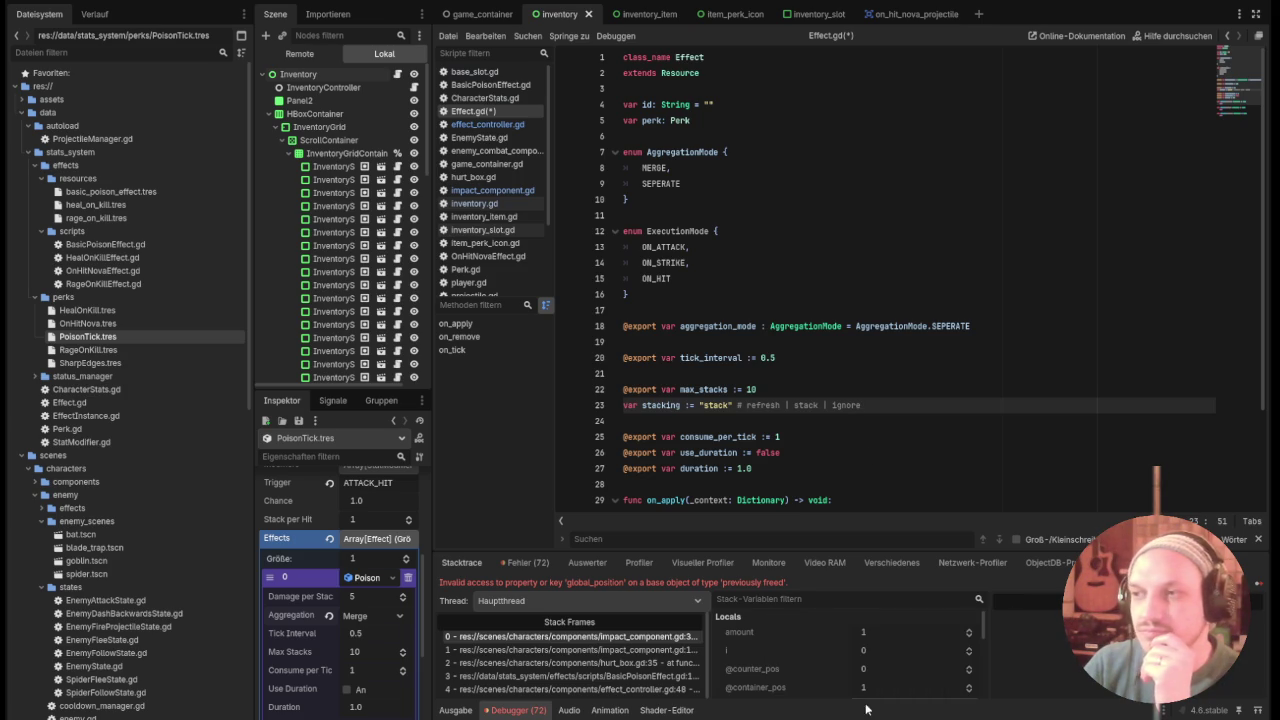
{"action": "left_click", "coordinate": [930, 170]}
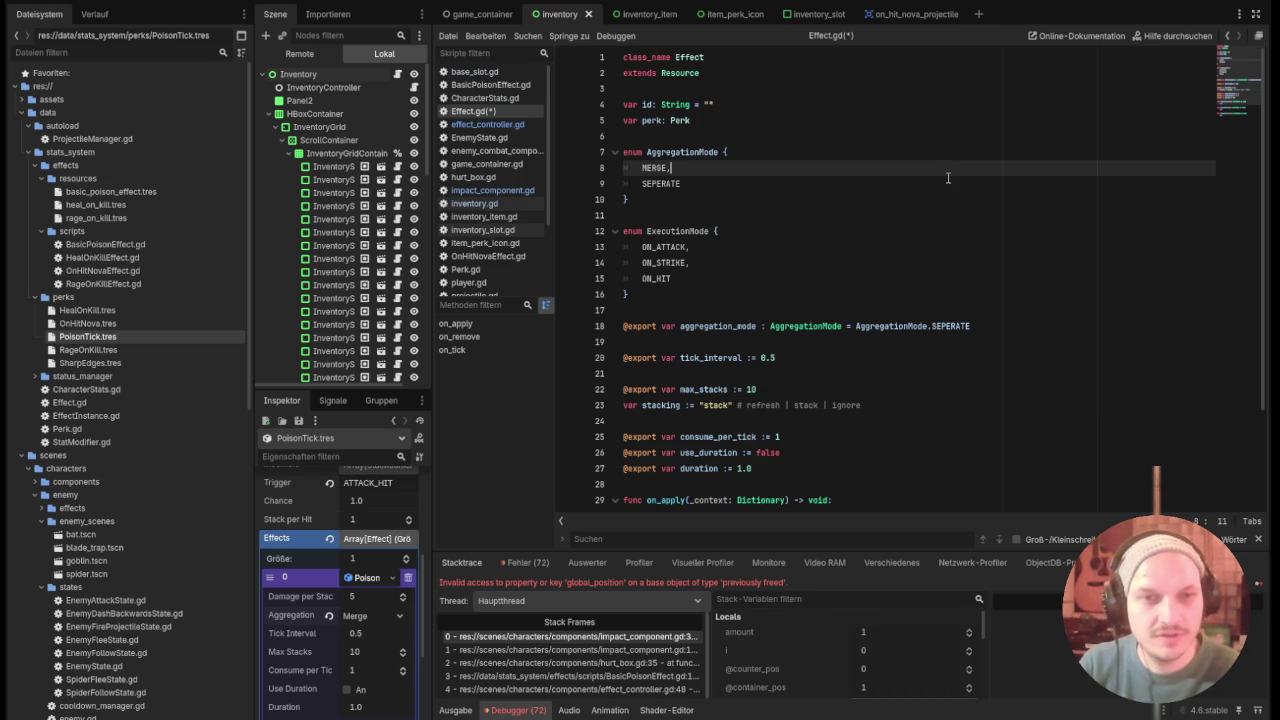
Launch the game with F5, walk through the room and smash a crate.
{"action": "key", "text": "F5"}
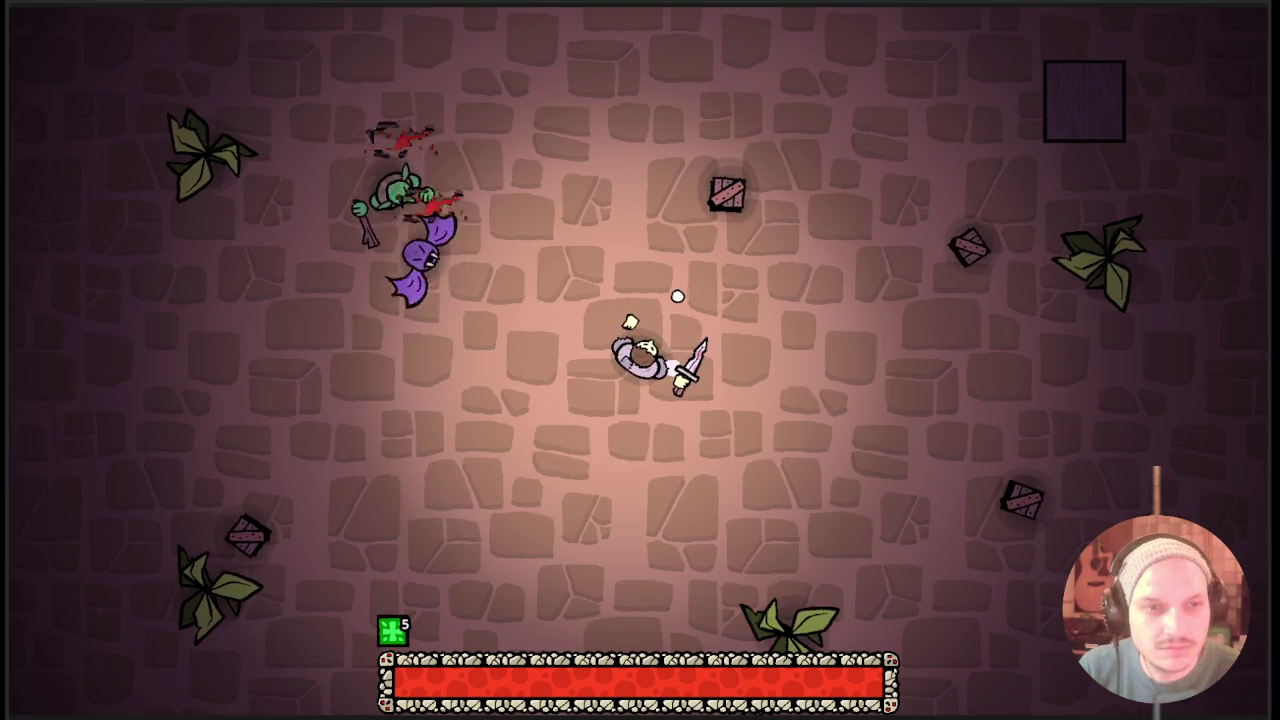
{"action": "key", "text": "d"}
{"action": "left_click", "coordinate": [677, 296]}
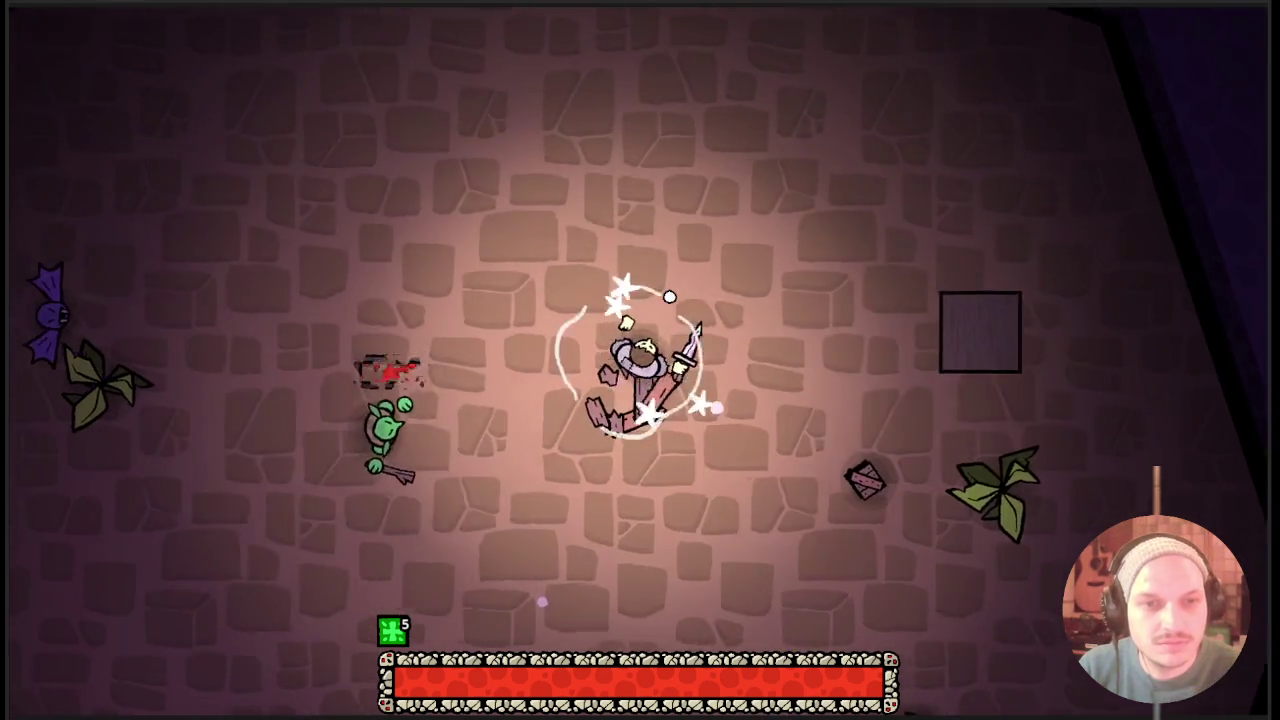
{"action": "left_click", "coordinate": [672, 296]}
{"action": "key", "text": "d"}
{"action": "key", "text": "s"}
{"action": "left_click", "coordinate": [669, 297]}
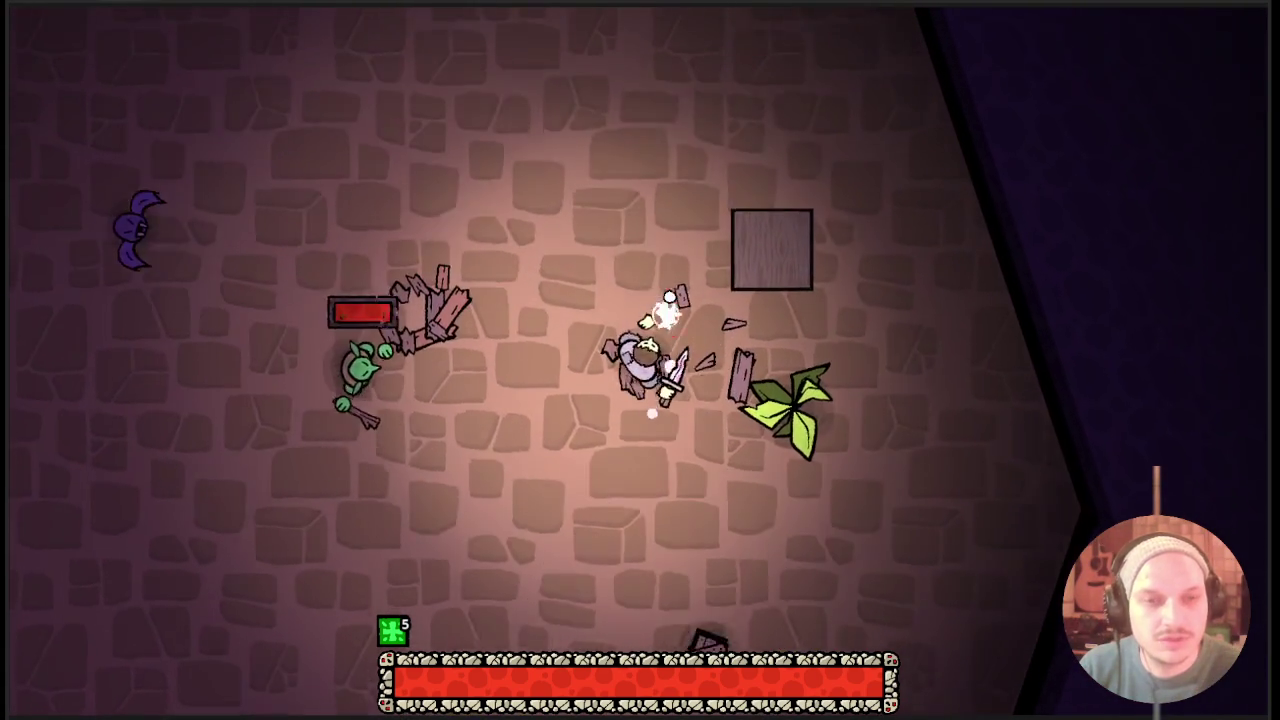
Attack the enemies including the purple bat, then leave fullscreen with F11.
{"action": "key", "text": "s"}
{"action": "key", "text": "d"}
{"action": "left_click", "coordinate": [669, 297]}
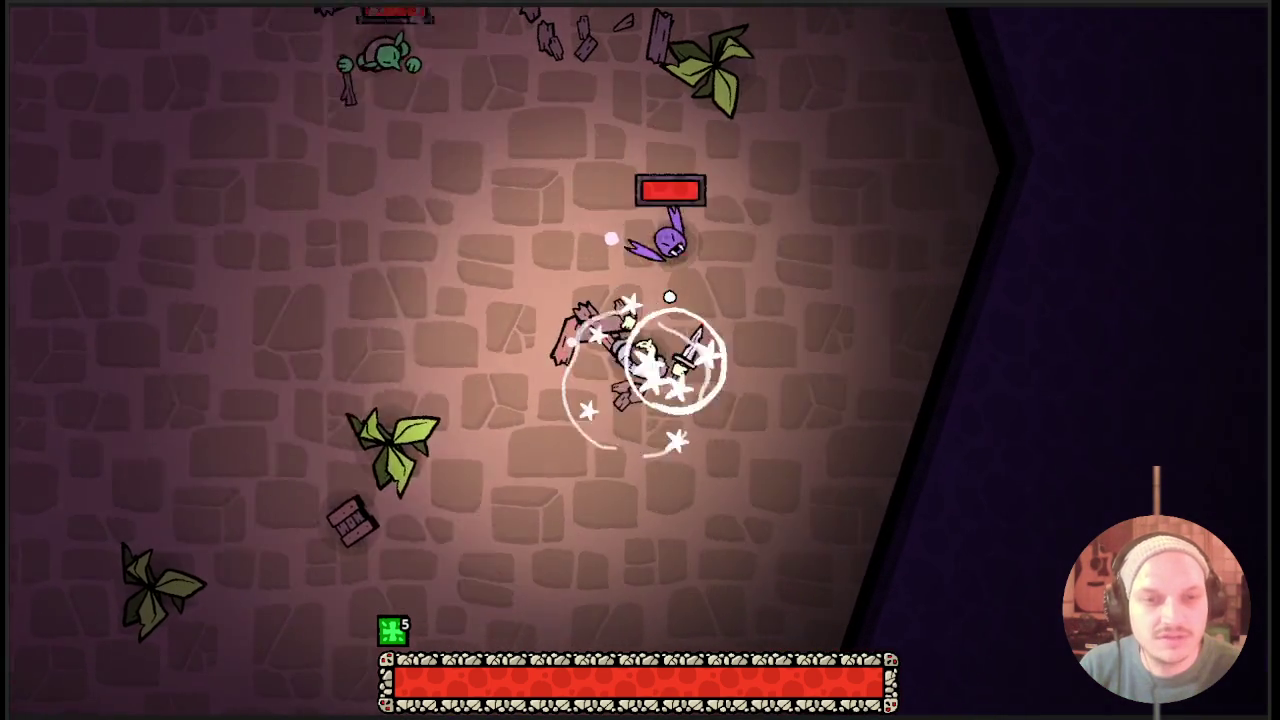
{"action": "left_click", "coordinate": [669, 297]}
{"action": "key", "text": "a"}
{"action": "left_click", "coordinate": [749, 323]}
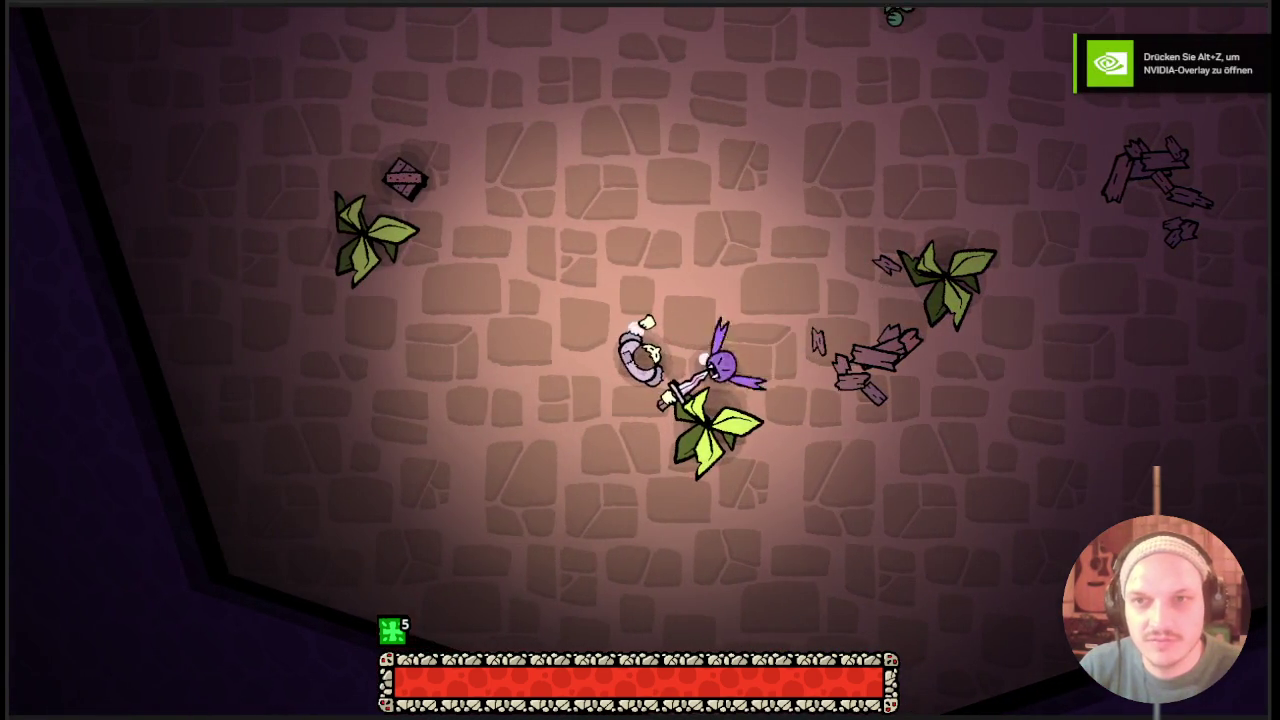
{"action": "key", "text": "F11"}
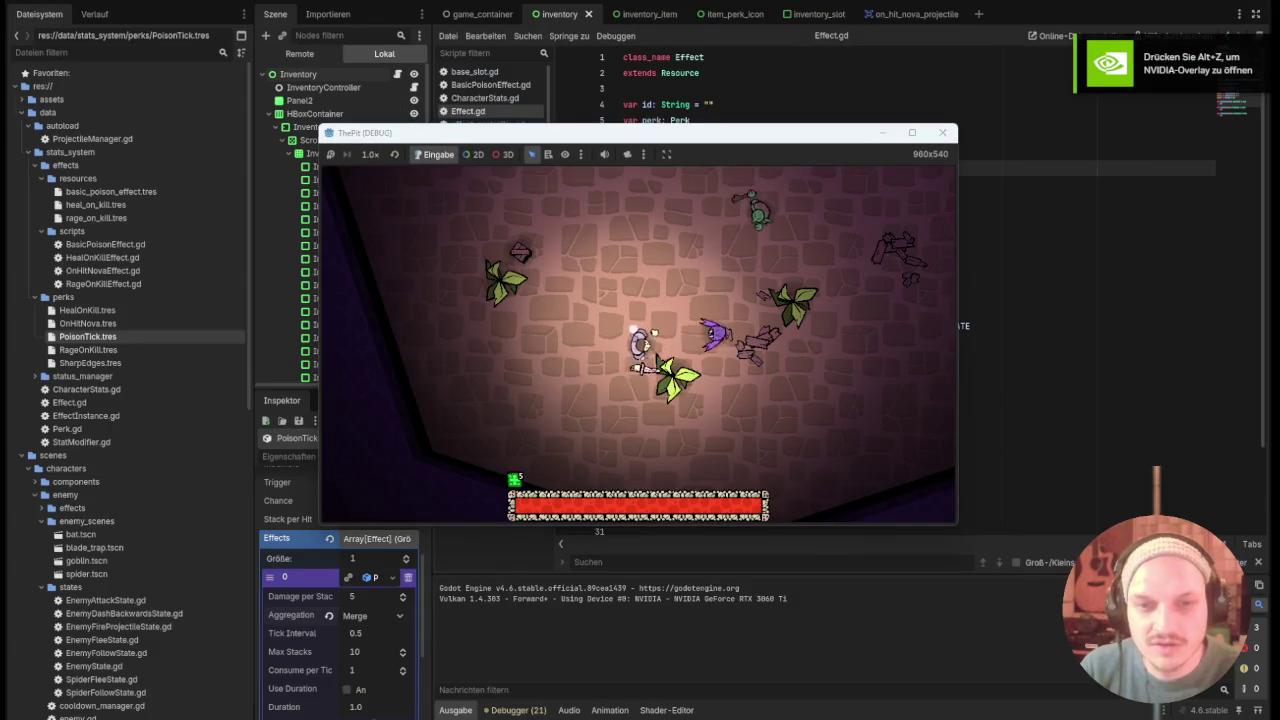
Show the inventory card screen with the I key, then resize and maximize the game window to fill the display.
{"action": "key", "text": "i"}
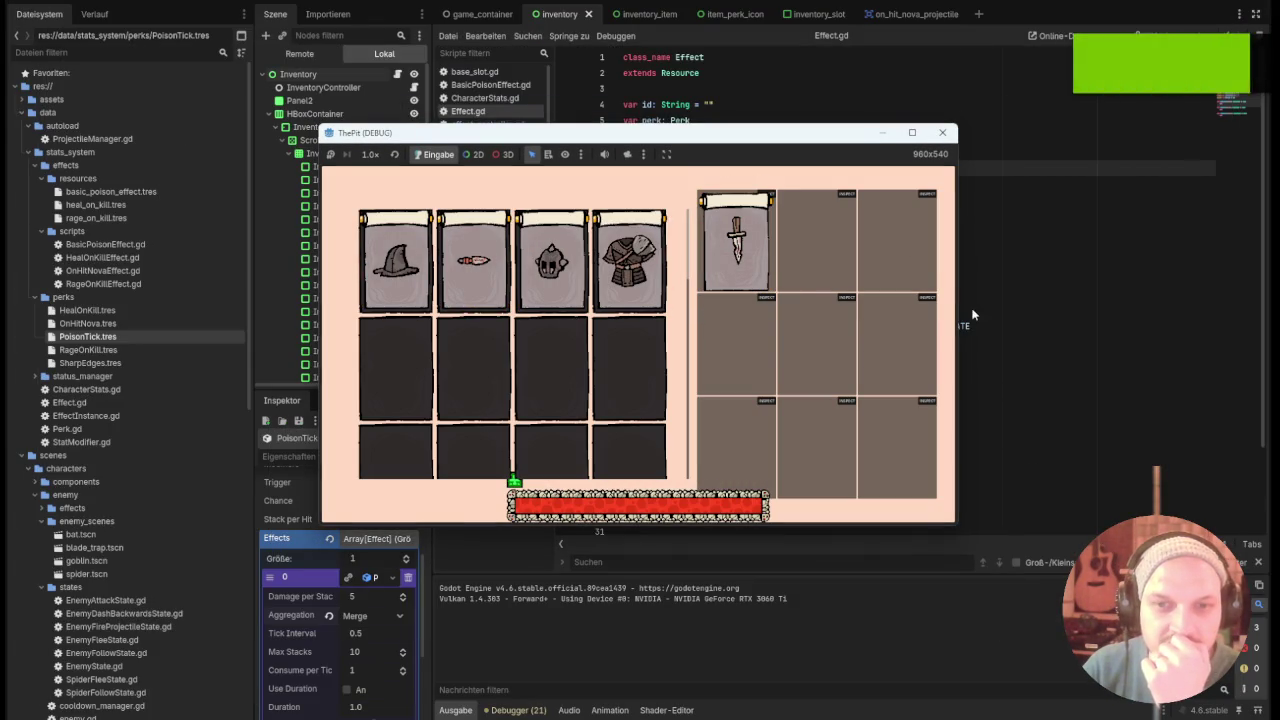
{"action": "mouse_move", "coordinate": [956, 292]}
{"action": "left_mouse_down"}
{"action": "mouse_move", "coordinate": [1122, 288]}
{"action": "mouse_move", "coordinate": [1057, 306]}
{"action": "mouse_move", "coordinate": [612, 348]}
{"action": "mouse_move", "coordinate": [1046, 309]}
{"action": "mouse_move", "coordinate": [899, 351]}
{"action": "mouse_move", "coordinate": [966, 350]}
{"action": "mouse_move", "coordinate": [454, 438]}
{"action": "mouse_move", "coordinate": [1265, 450]}
{"action": "mouse_move", "coordinate": [580, 561]}
{"action": "mouse_move", "coordinate": [985, 530]}
{"action": "left_mouse_up"}
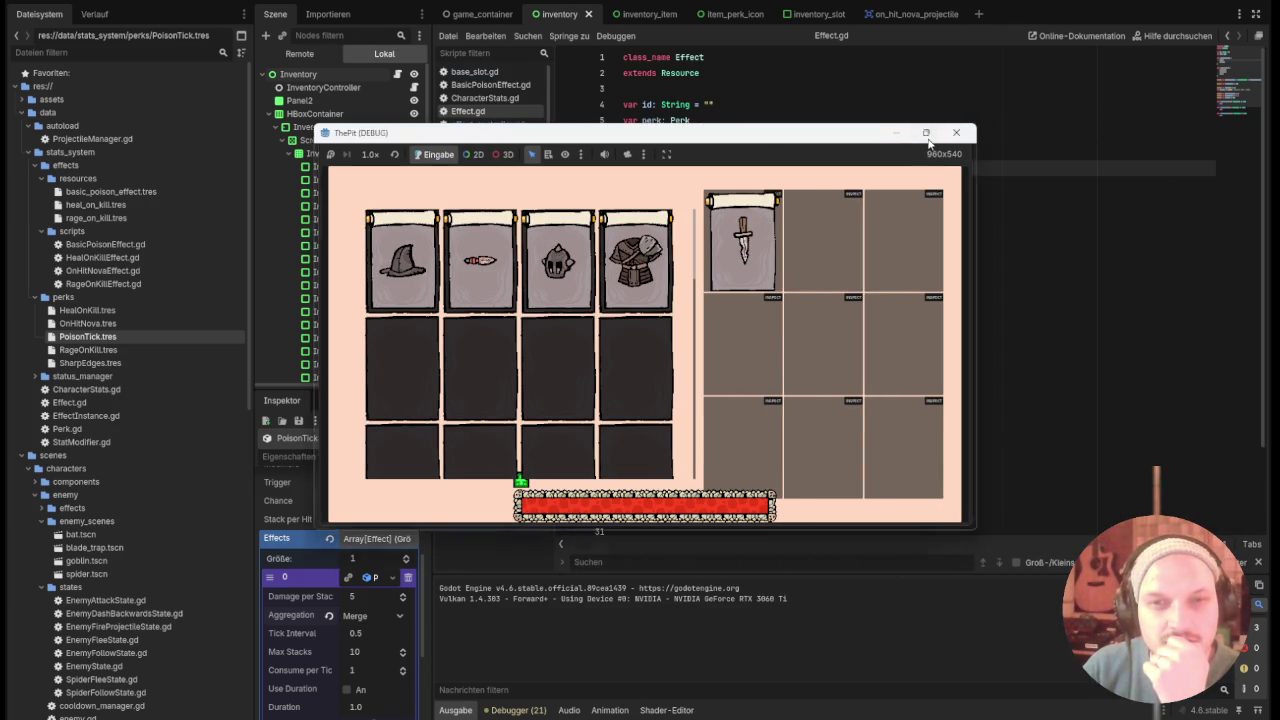
{"action": "left_click", "coordinate": [935, 133]}
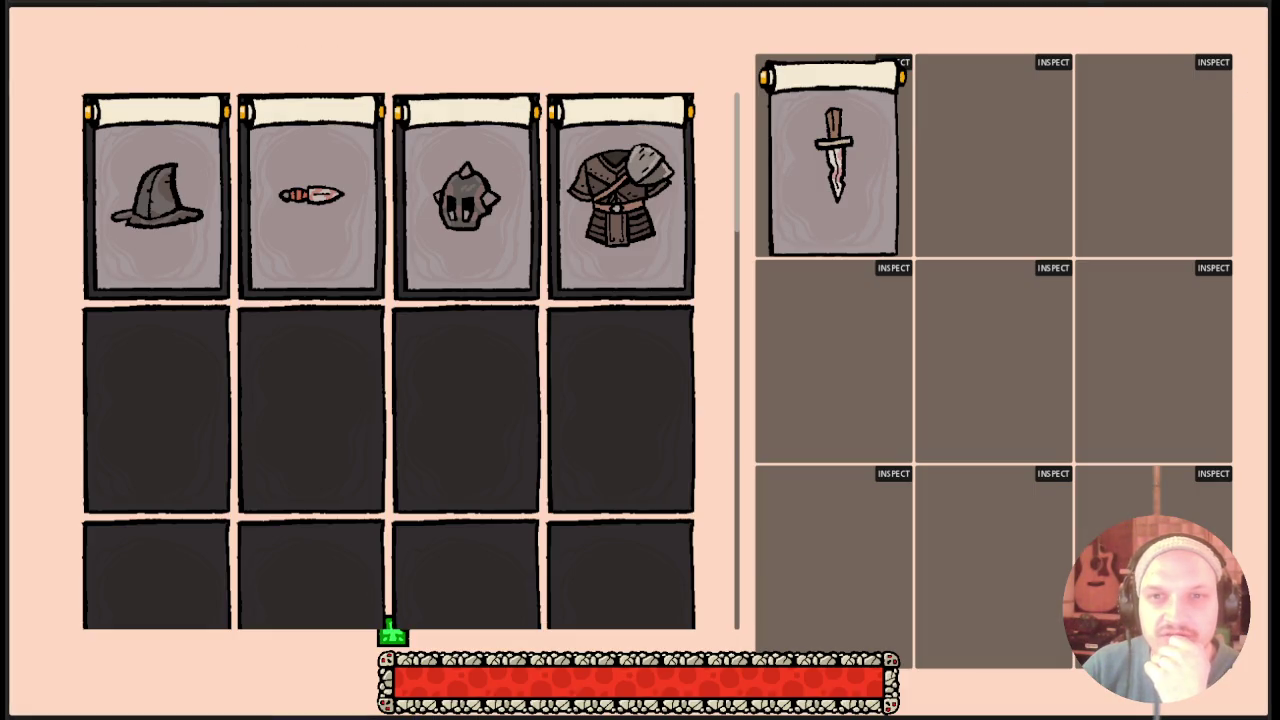
{"action": "key", "text": "super+Down"}
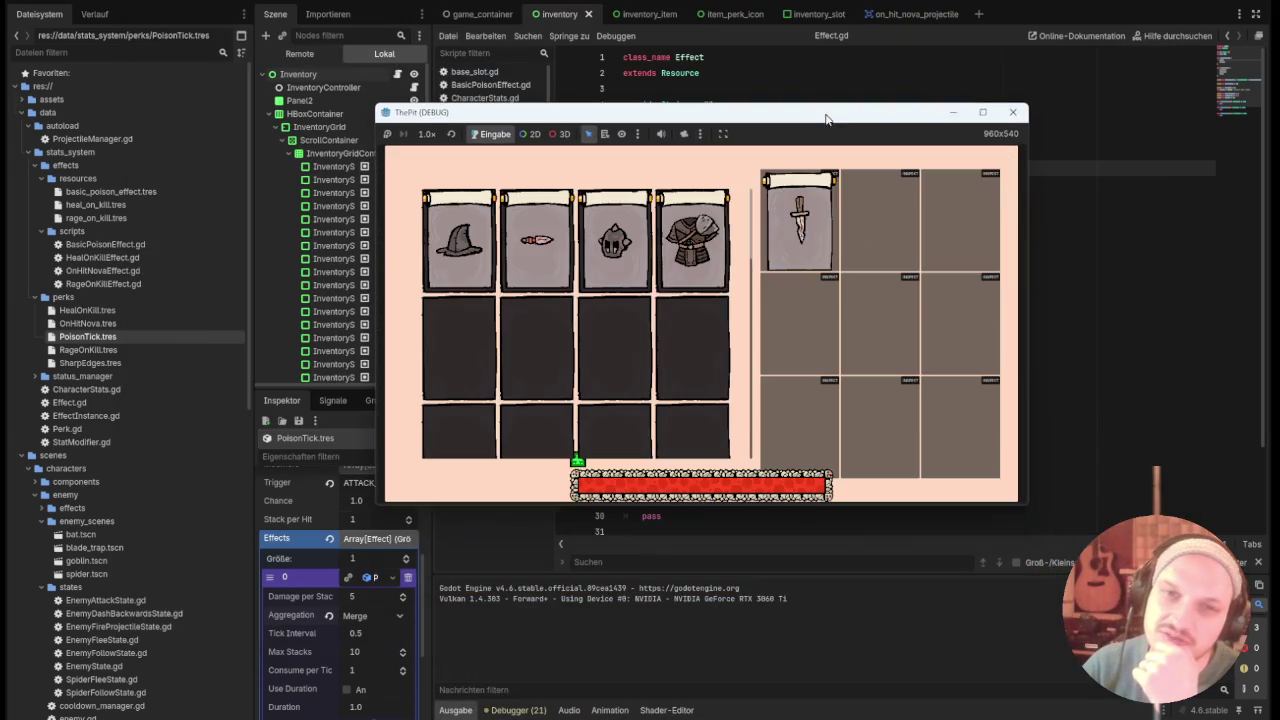
{"action": "mouse_move", "coordinate": [1028, 186]}
{"action": "left_mouse_down"}
{"action": "mouse_move", "coordinate": [991, 317]}
{"action": "mouse_move", "coordinate": [995, 425]}
{"action": "mouse_move", "coordinate": [539, 515]}
{"action": "mouse_move", "coordinate": [712, 525]}
{"action": "mouse_move", "coordinate": [614, 530]}
{"action": "mouse_move", "coordinate": [500, 562]}
{"action": "mouse_move", "coordinate": [745, 525]}
{"action": "mouse_move", "coordinate": [484, 582]}
{"action": "mouse_move", "coordinate": [508, 583]}
{"action": "left_mouse_up"}
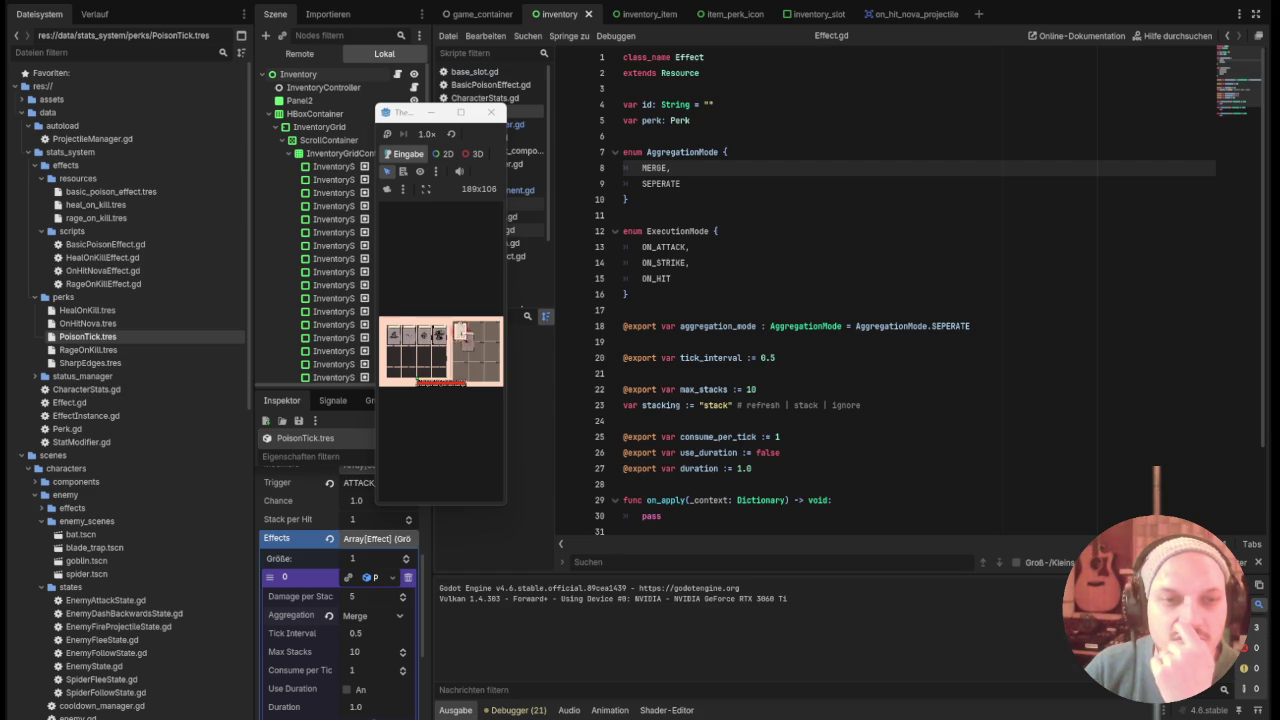
{"action": "left_click", "coordinate": [461, 112]}
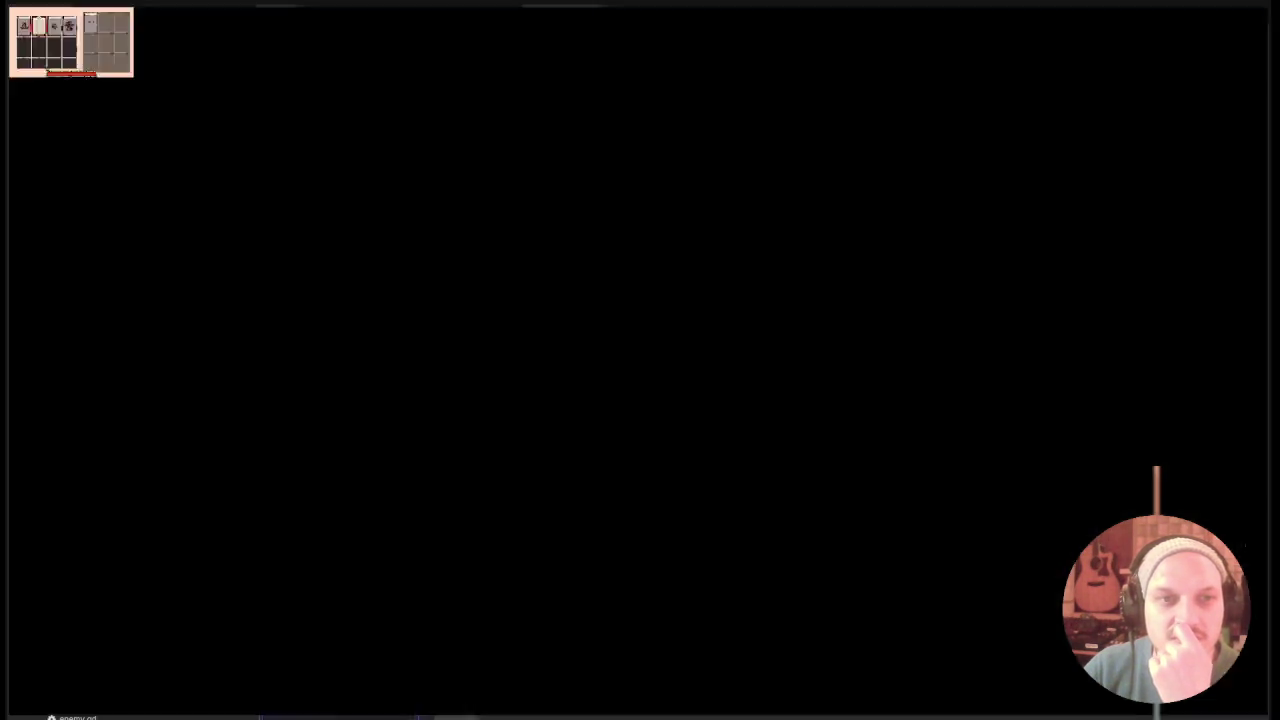